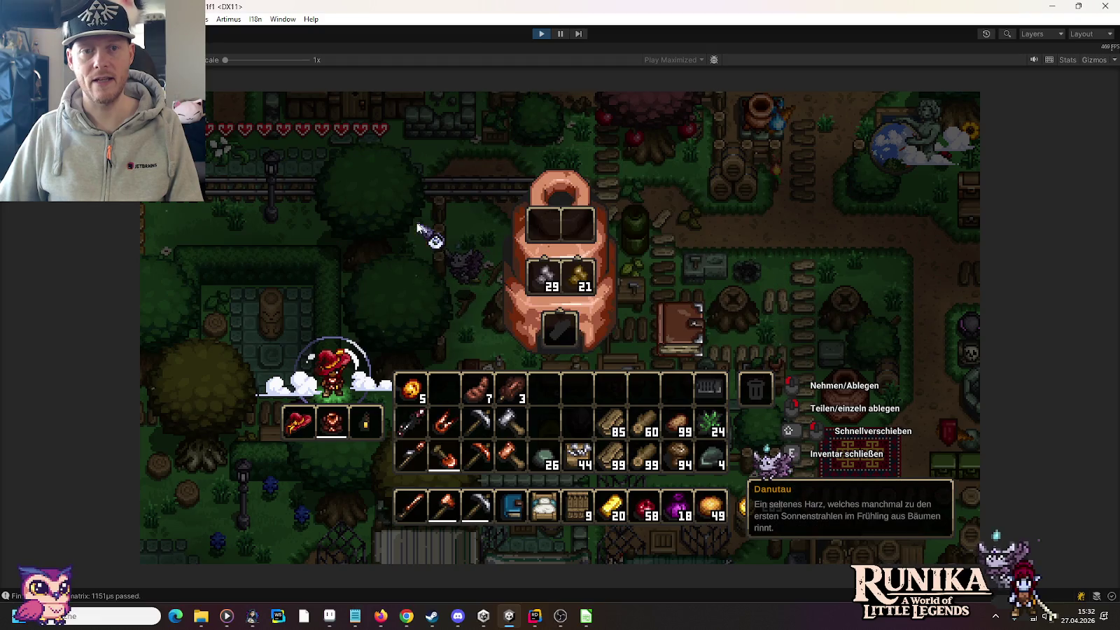
Take the iron ore and copper ore out of the smelter
{"action": "left_click", "coordinate": [544, 277]}
{"action": "left_click", "coordinate": [611, 392]}
{"action": "left_click", "coordinate": [585, 277]}
Load 18 gold bars from the smelter's recipe book, then exit Play mode
{"action": "left_click", "coordinate": [644, 390]}
{"action": "left_click", "coordinate": [678, 325]}
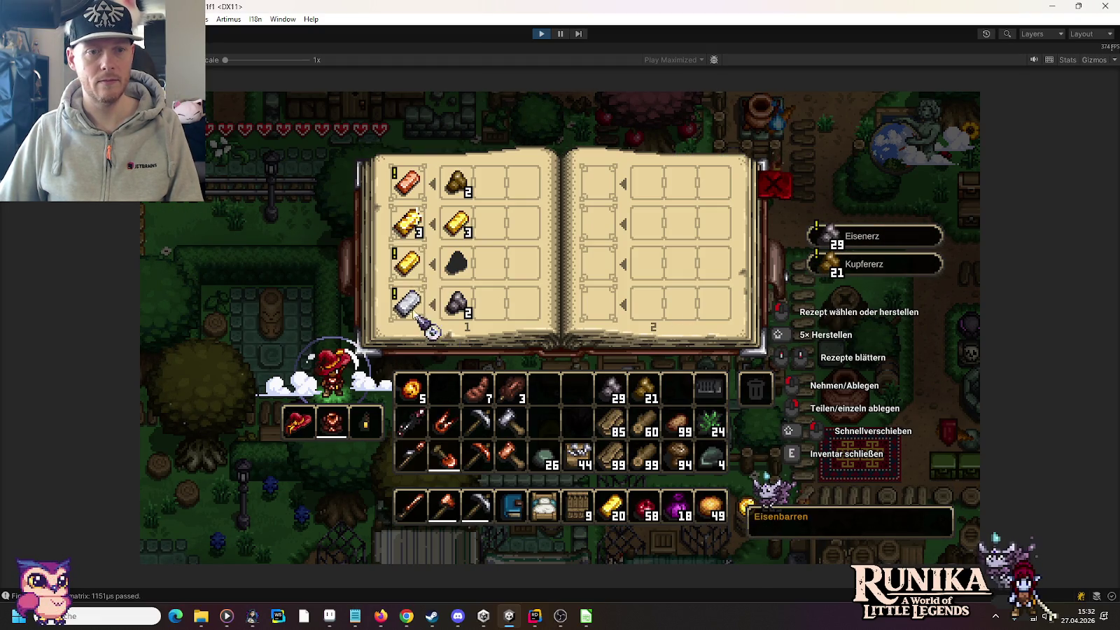
{"action": "left_click", "coordinate": [408, 224]}
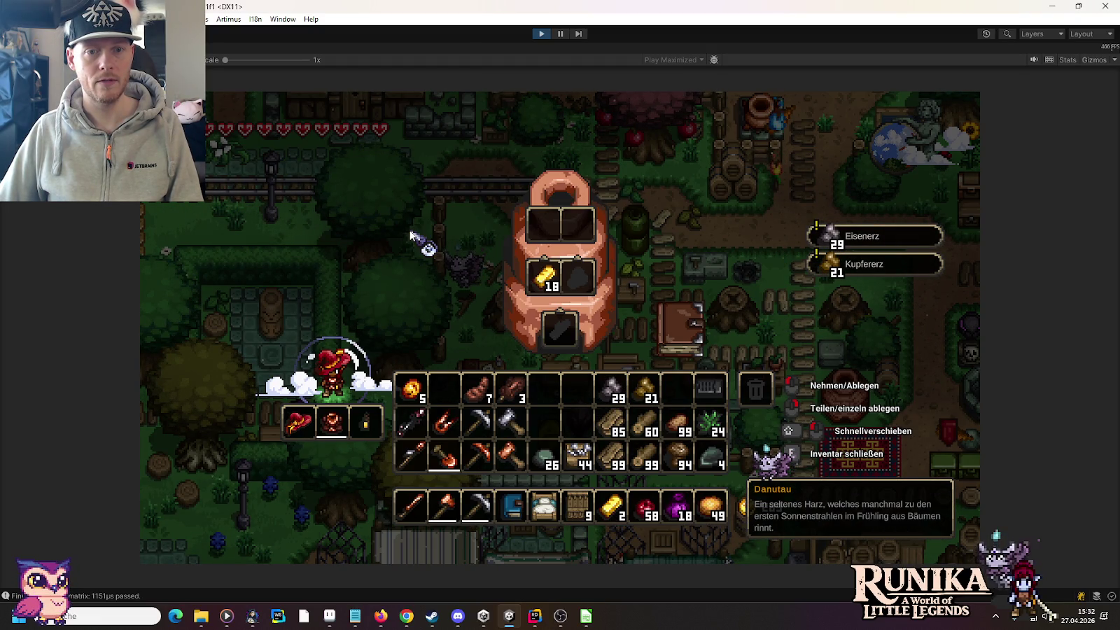
{"action": "left_click", "coordinate": [696, 334]}
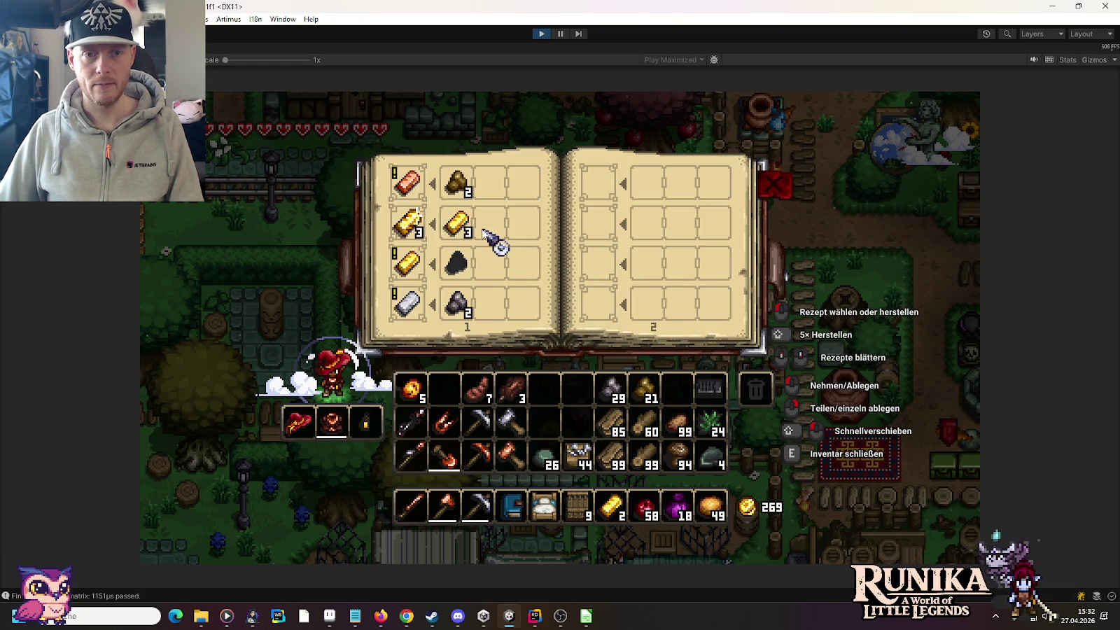
{"action": "left_click", "coordinate": [536, 32]}
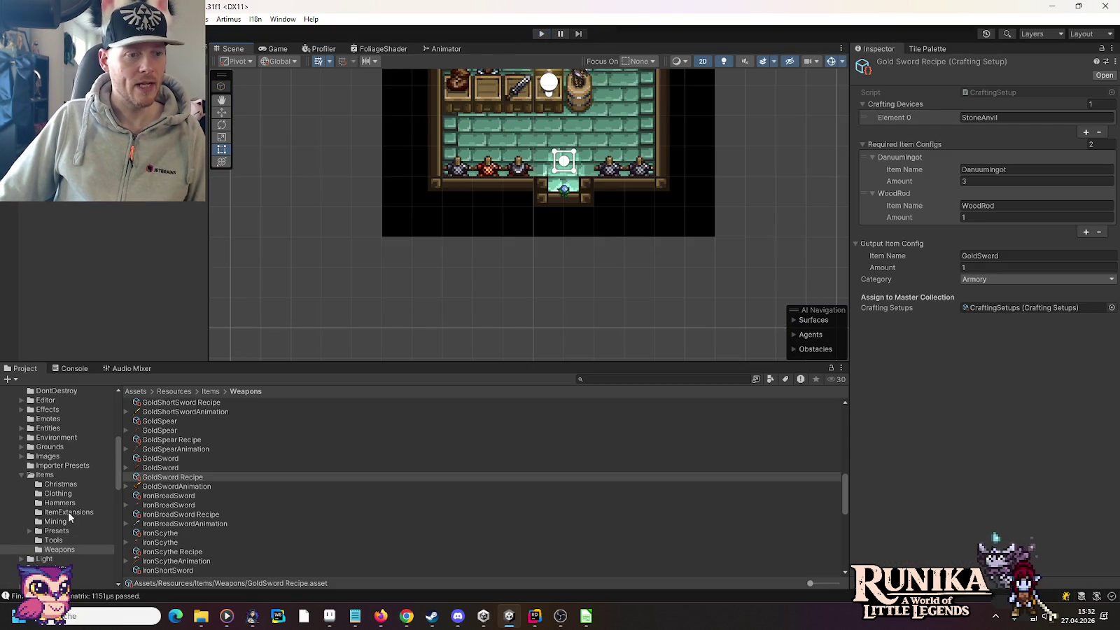
Add a DanuSap ×1 ingredient to the DanuumIngot Recipe in Items/Mining, beside 3 GoldIngot
{"action": "left_click", "coordinate": [58, 521]}
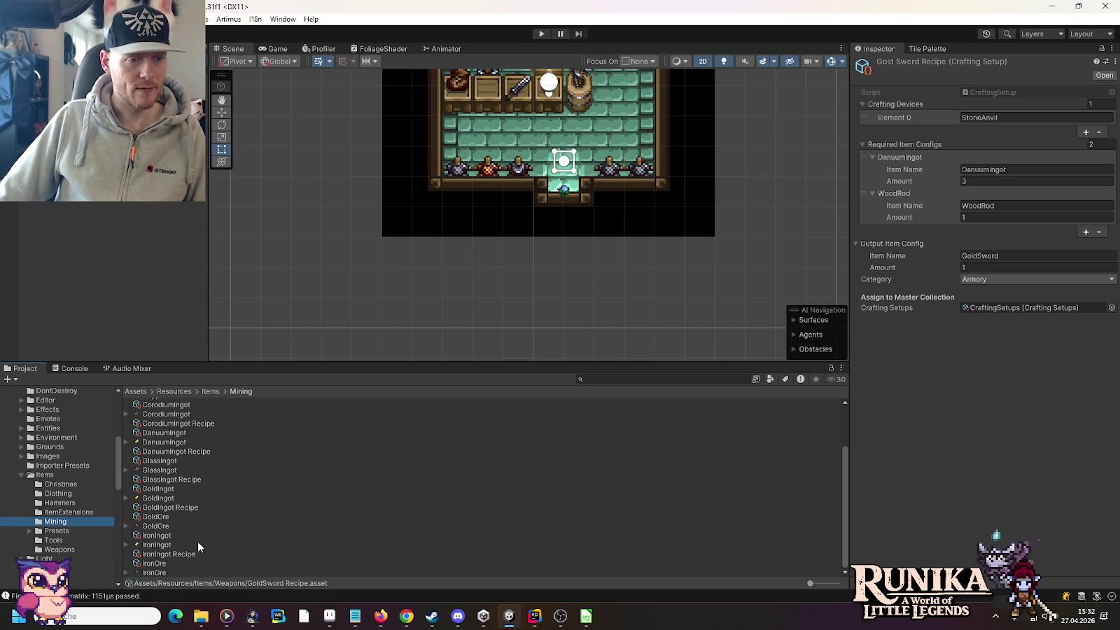
{"action": "left_click", "coordinate": [176, 451]}
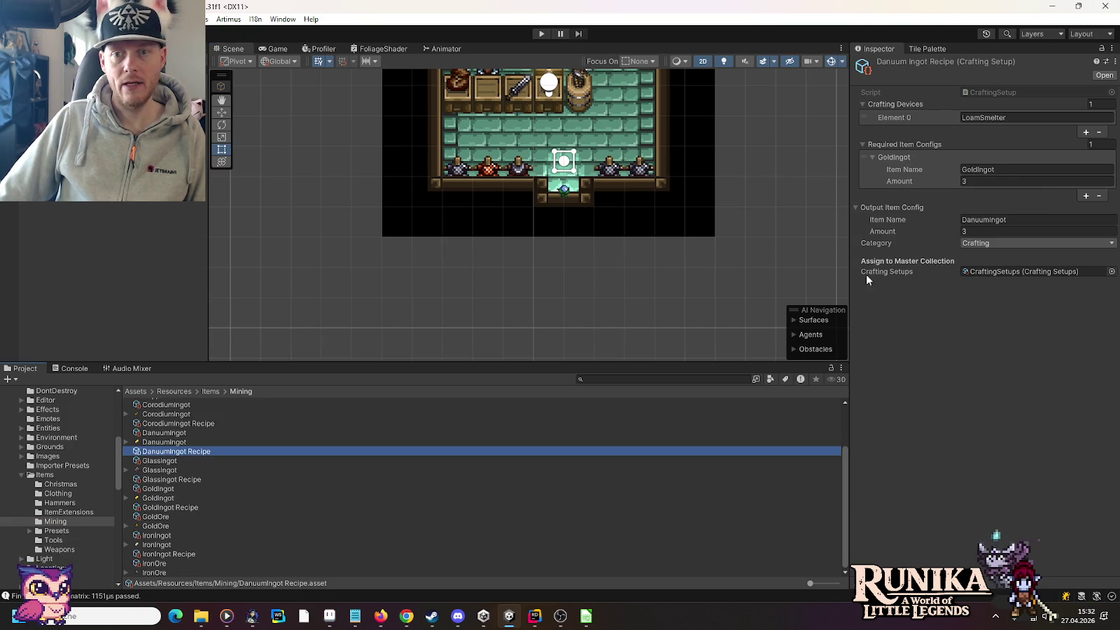
{"action": "left_click", "coordinate": [1085, 197]}
{"action": "left_click", "coordinate": [1016, 208]}
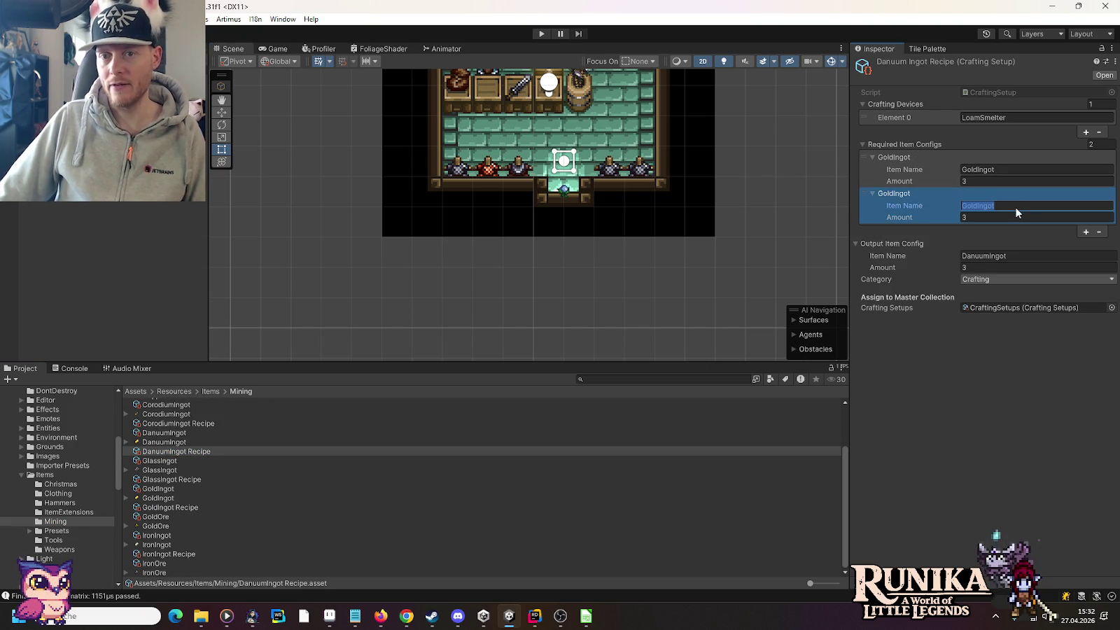
{"action": "type", "text": "p"}
{"action": "key", "text": "Tab"}
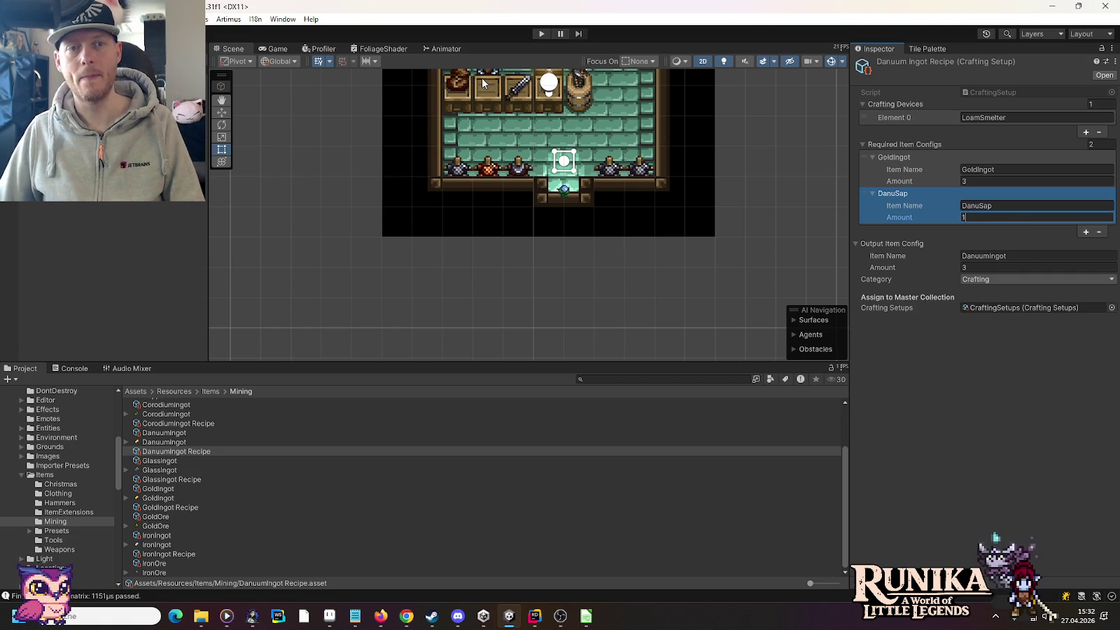
{"action": "left_click", "coordinate": [482, 84]}
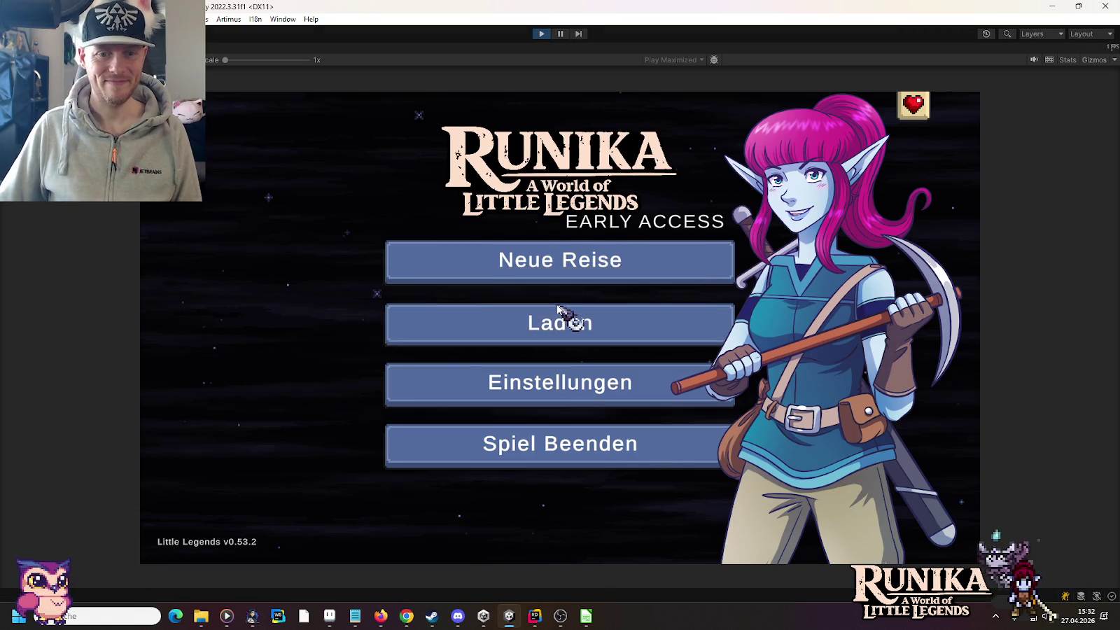
Load the first save slot from Laden and continue past the loading hint
{"action": "left_click", "coordinate": [564, 315]}
{"action": "left_click", "coordinate": [490, 292]}
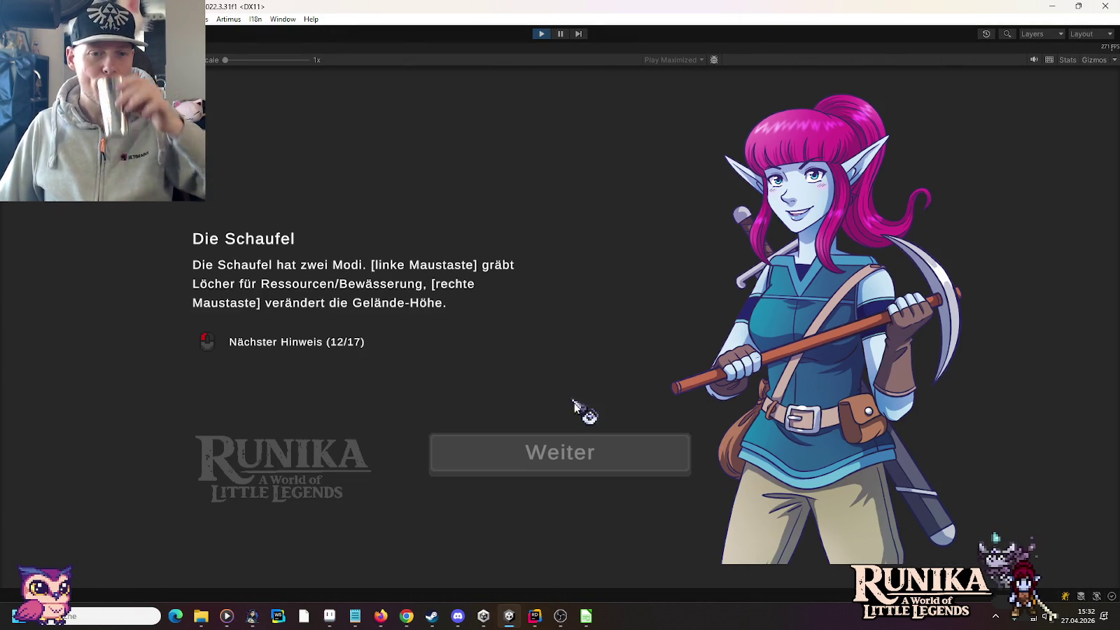
{"action": "left_click", "coordinate": [604, 451]}
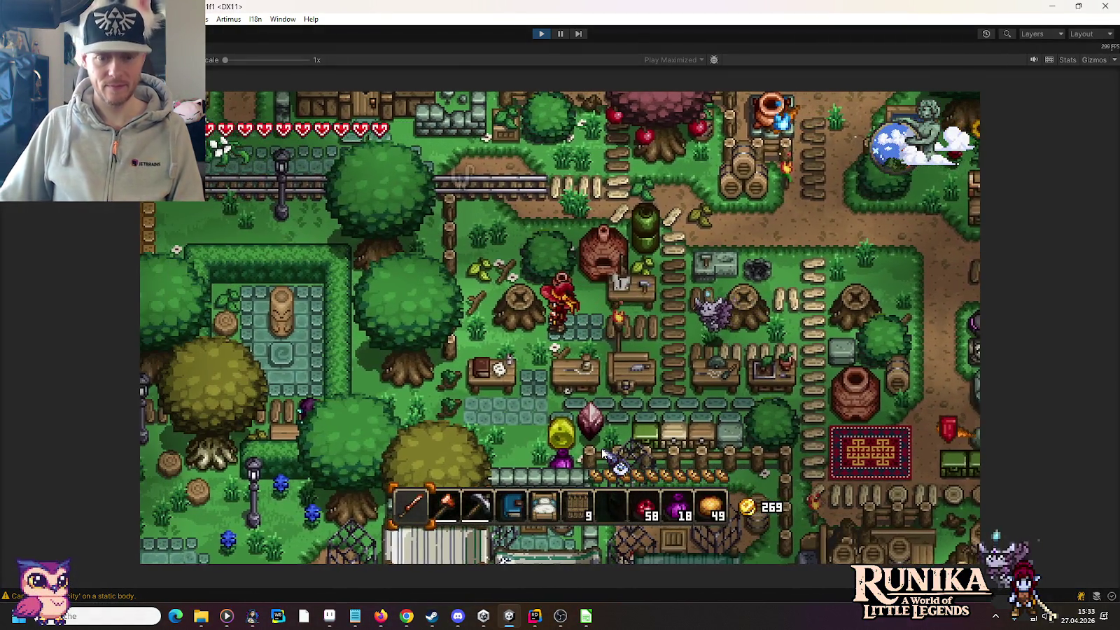
Give the player 20 GoldIngot and 20 Danutau with /add chat commands
{"action": "type", "text": "/dd"}
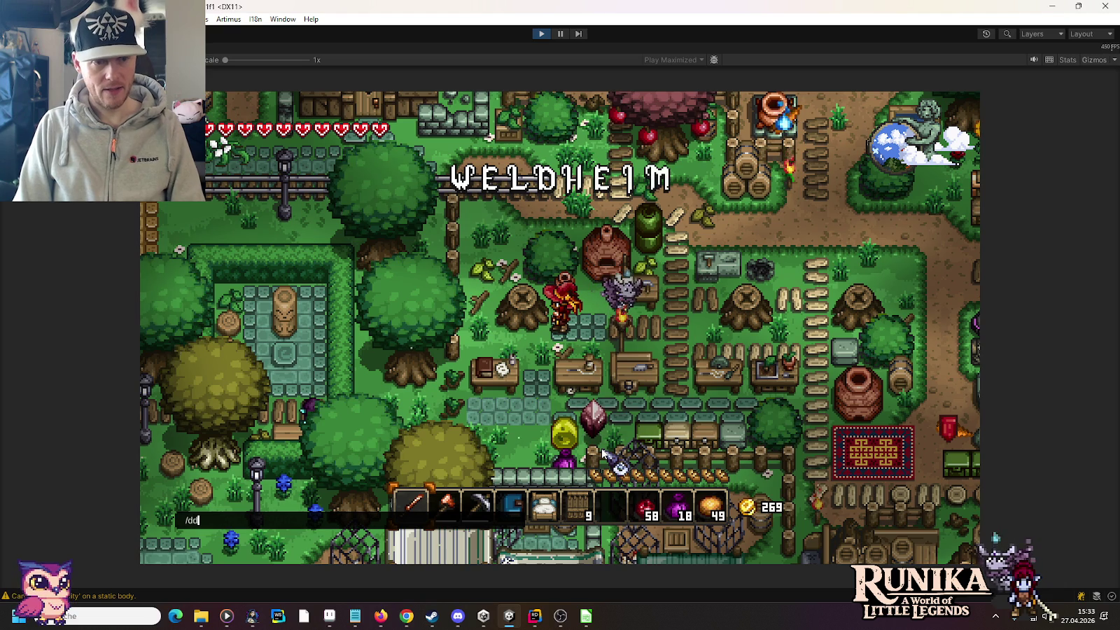
{"action": "type", "text": "add Gold"}
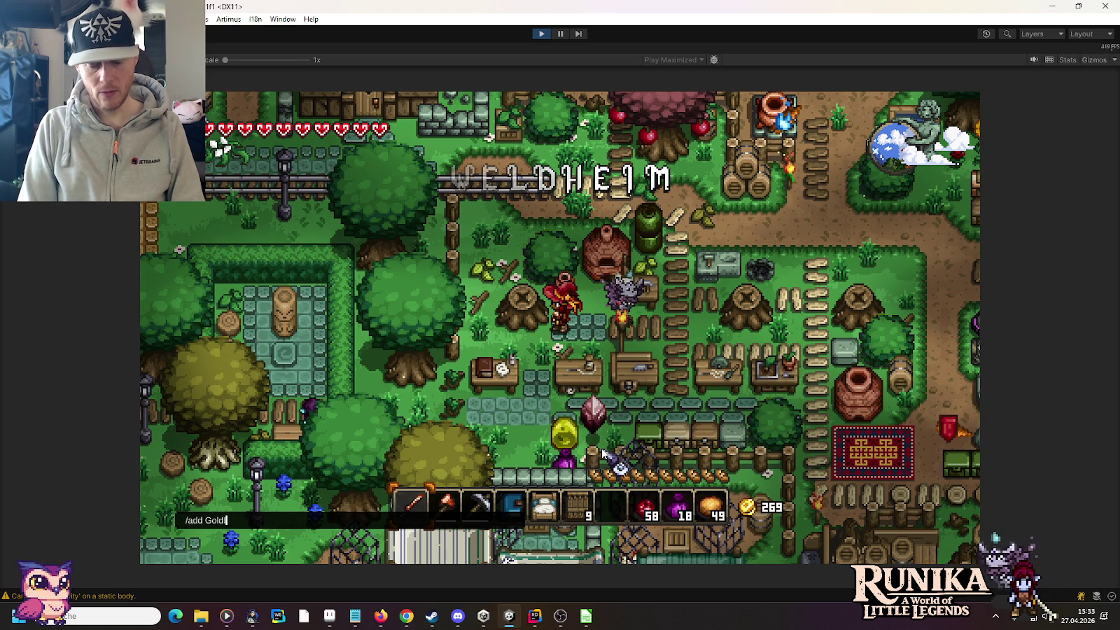
{"action": "type", "text": "Ingot 20"}
{"action": "key", "text": "Return"}
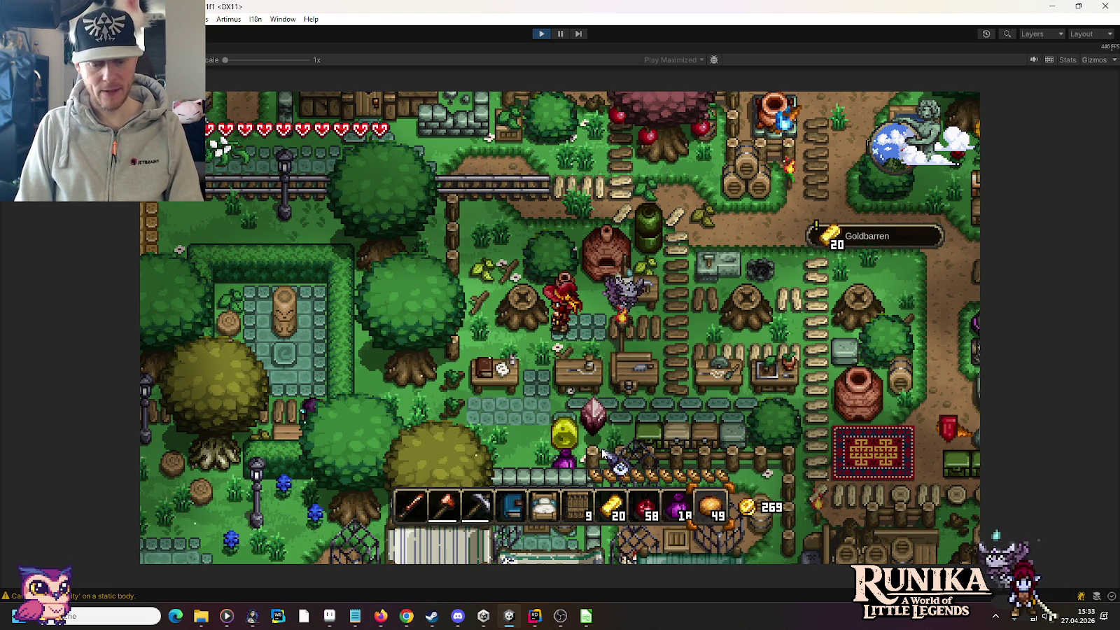
{"action": "type", "text": "/add Da"}
{"action": "type", "text": "nutau 20"}
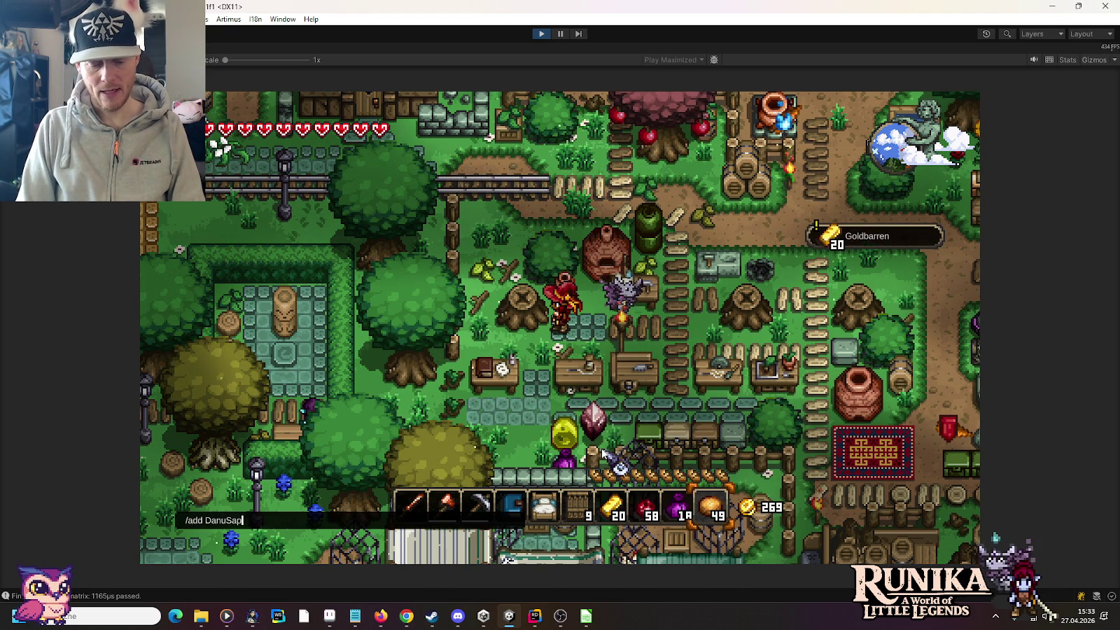
{"action": "key", "text": "Return"}
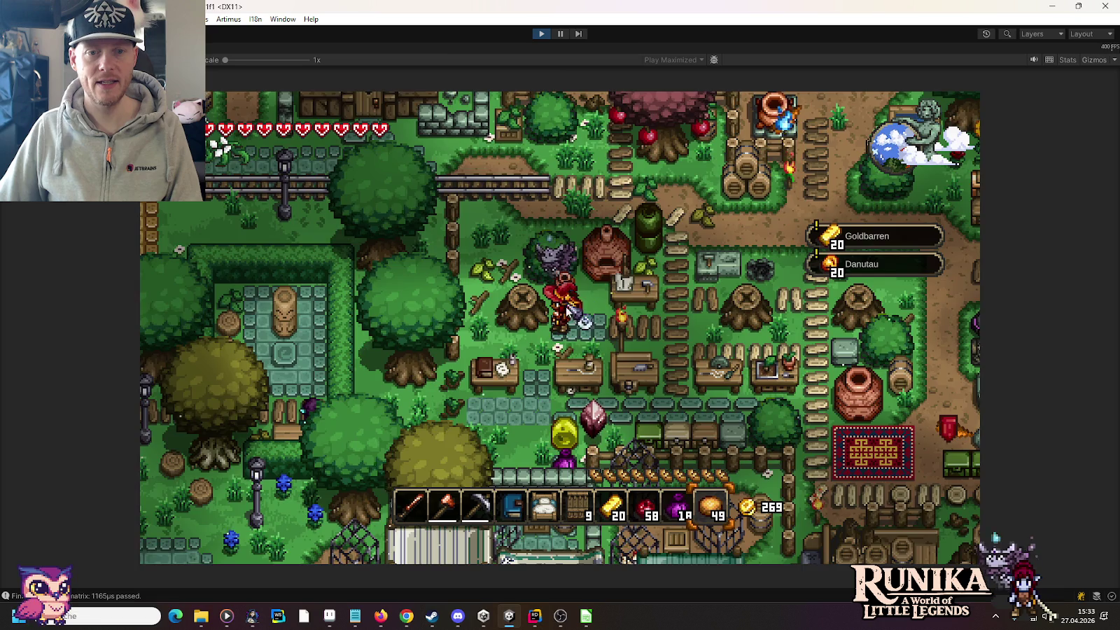
Empty the iron and copper ore from the furnace and load the Danuum bar recipe
{"action": "key", "text": "e"}
{"action": "left_click", "coordinate": [543, 279], "text": "shift"}
{"action": "left_click", "coordinate": [578, 278], "text": "shift"}
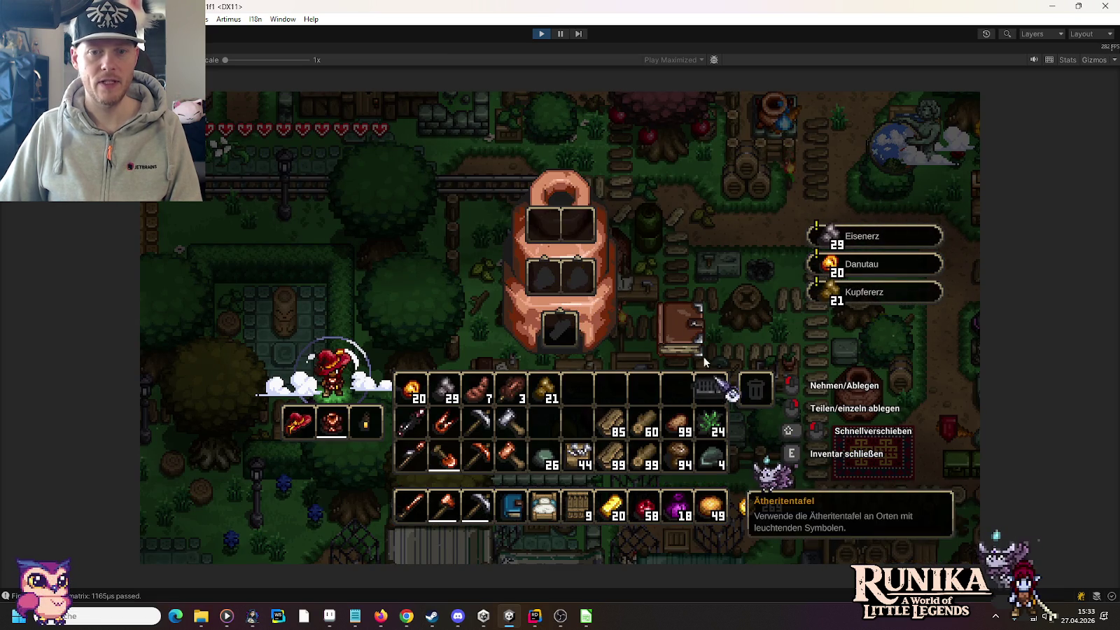
{"action": "left_click", "coordinate": [680, 325]}
{"action": "left_click", "coordinate": [412, 233]}
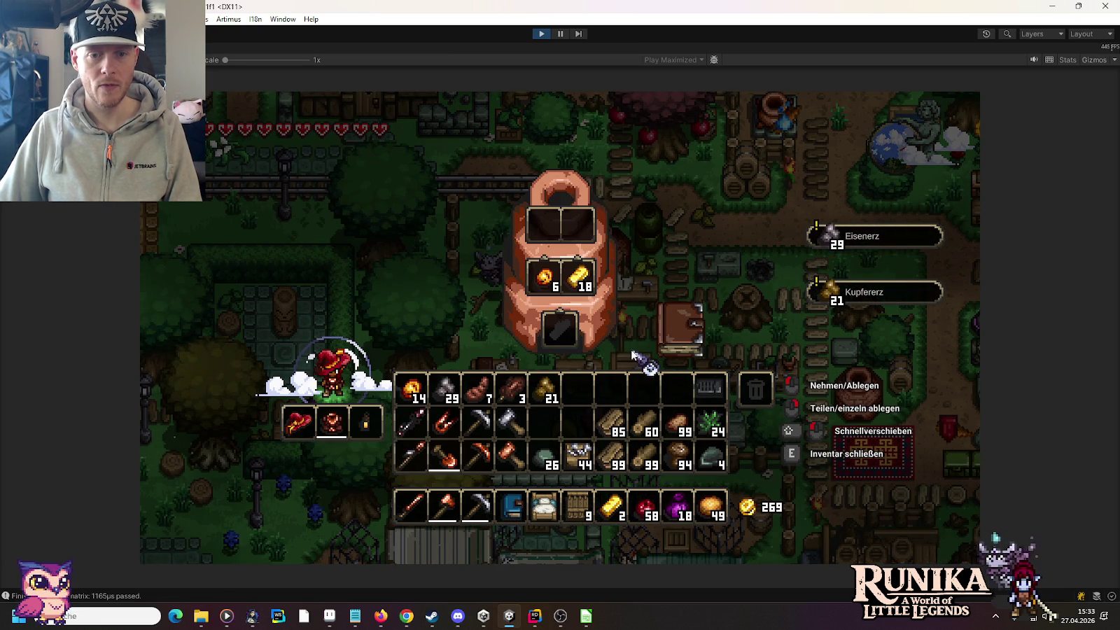
Add 50 Charcoal with /add Charcoal 50 and put it in the furnace as fuel
{"action": "type", "text": "e/add Charc"}
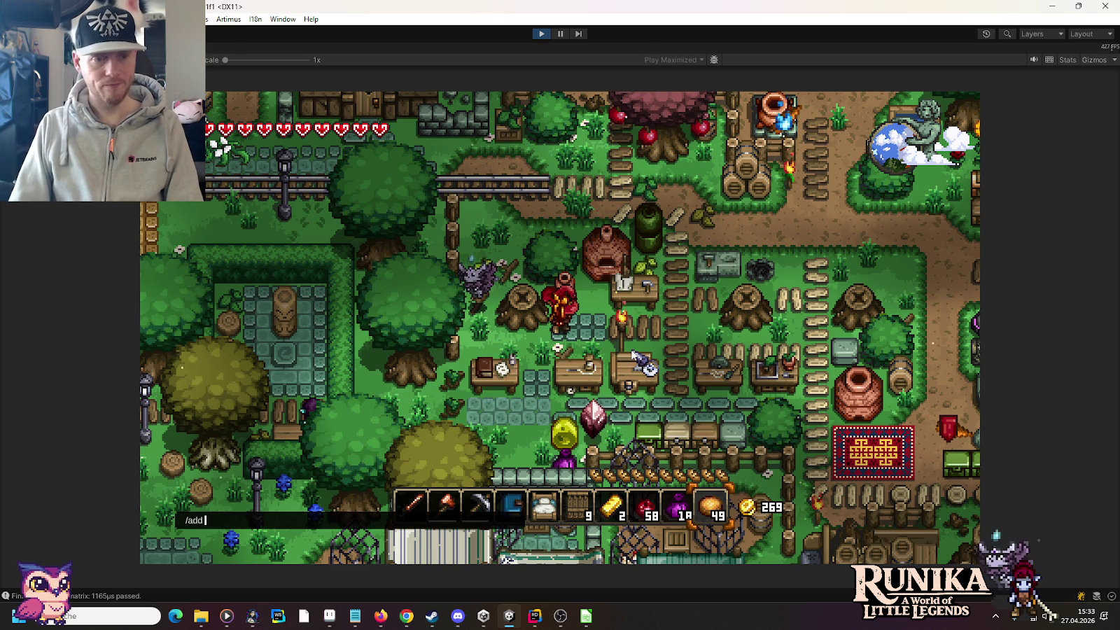
{"action": "type", "text": "oal 50"}
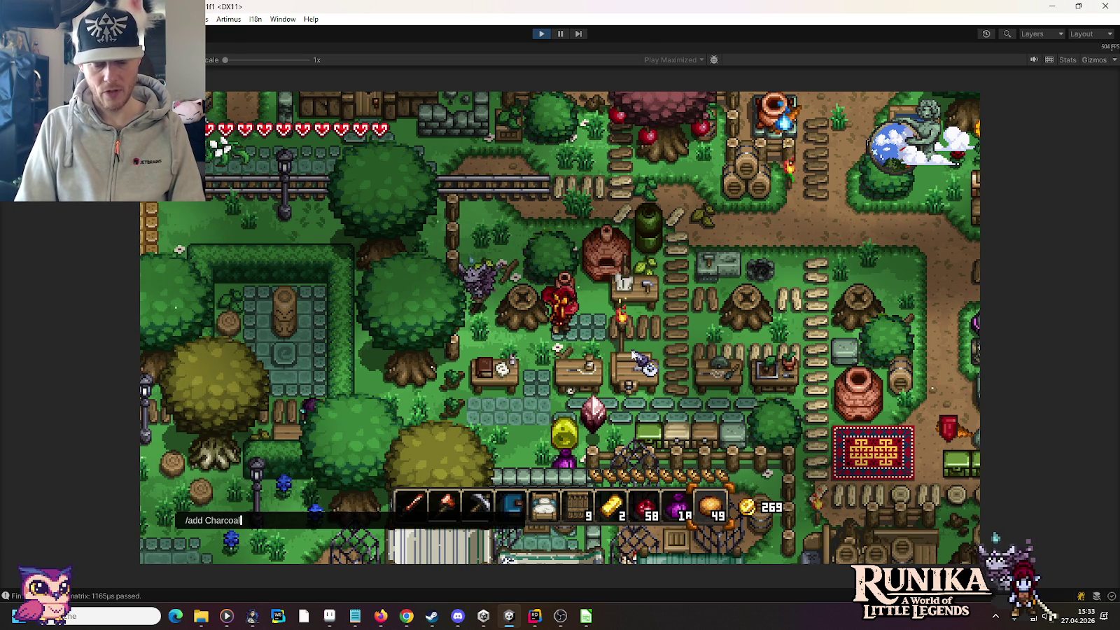
{"action": "key", "text": "Return"}
{"action": "key", "text": "e"}
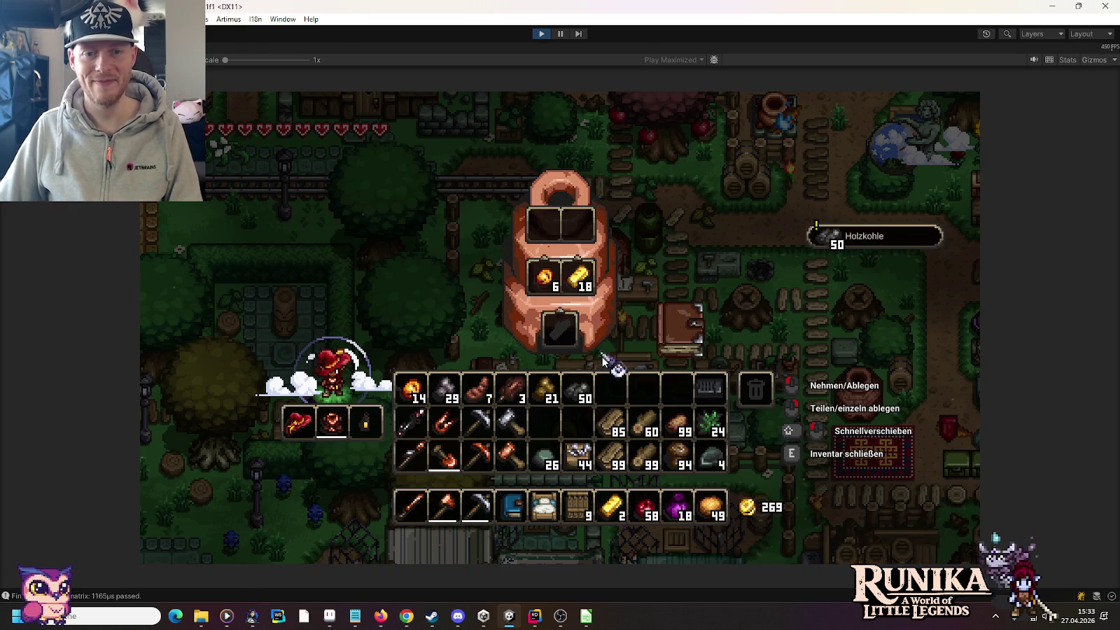
{"action": "left_click", "coordinate": [584, 395], "text": "shift"}
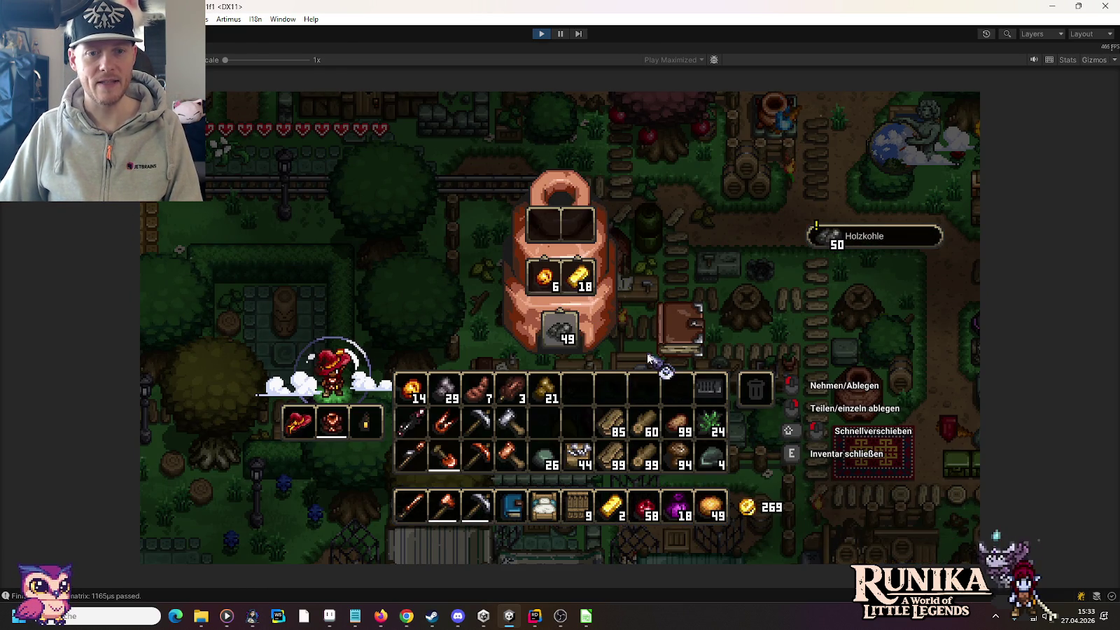
{"action": "key", "text": "e"}
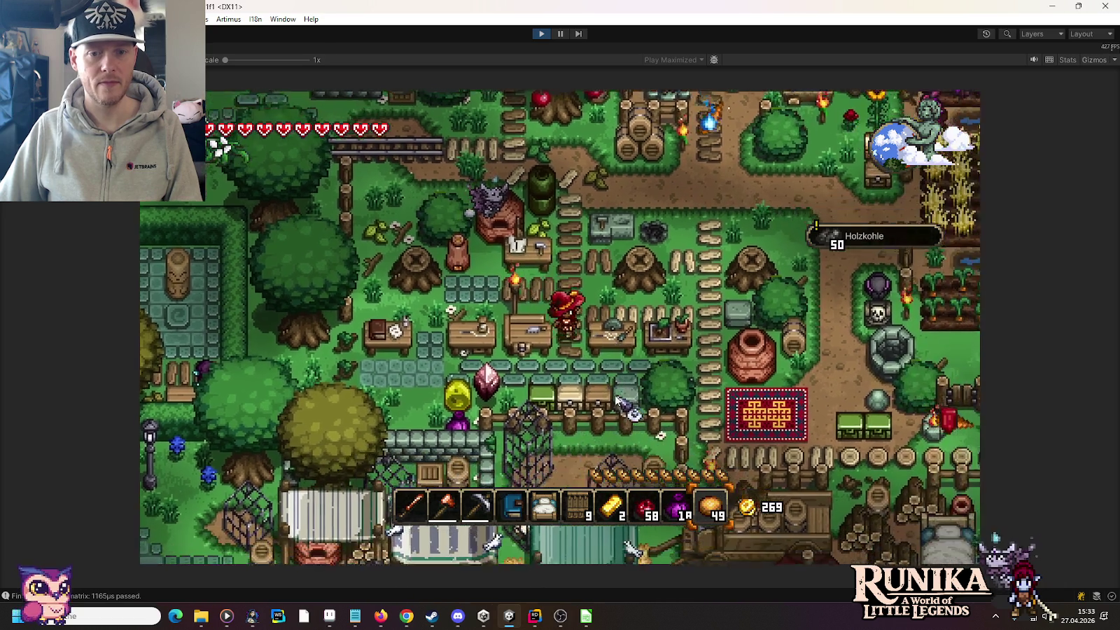
{"action": "key", "text": "e"}
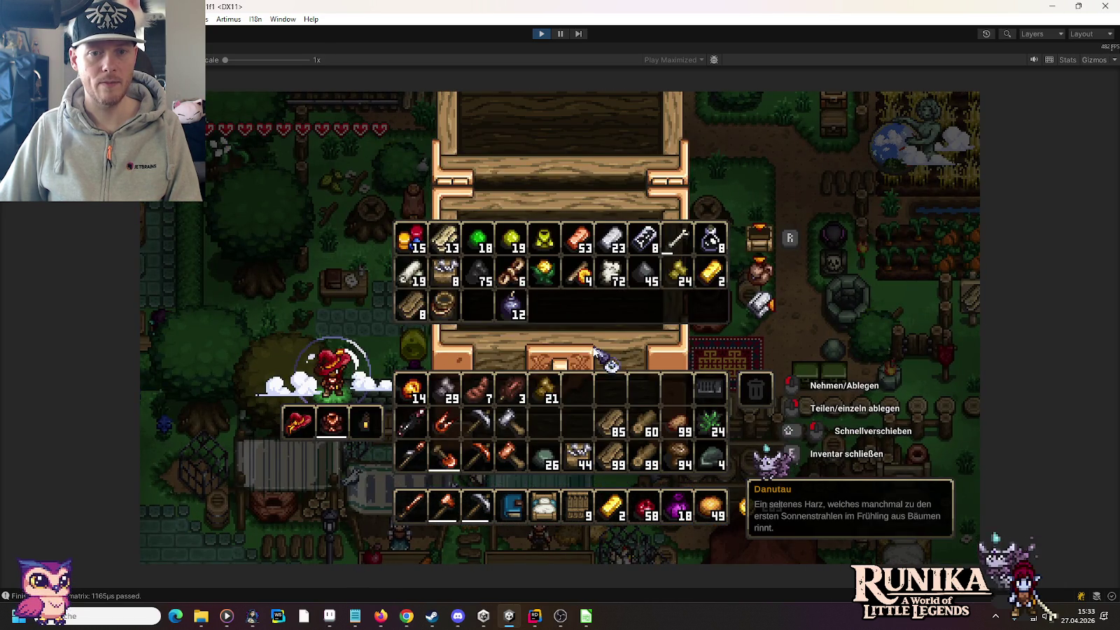
Check the contents of the village storage chests
{"action": "key", "text": "e"}
{"action": "key", "text": "d"}
{"action": "key", "text": "e"}
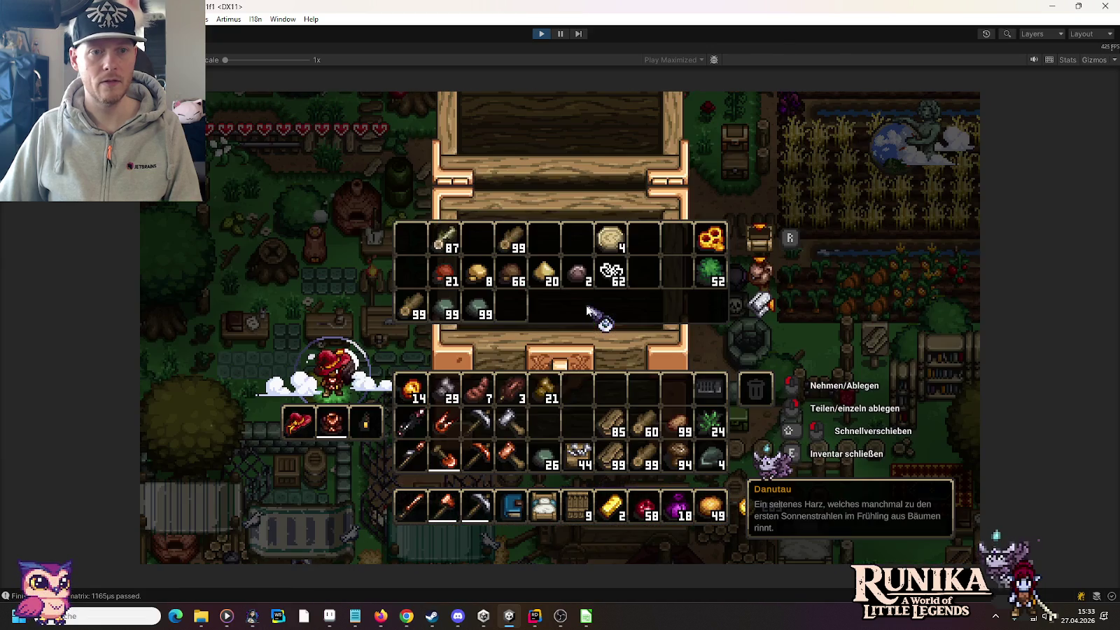
{"action": "key", "text": "e"}
{"action": "key", "text": "e"}
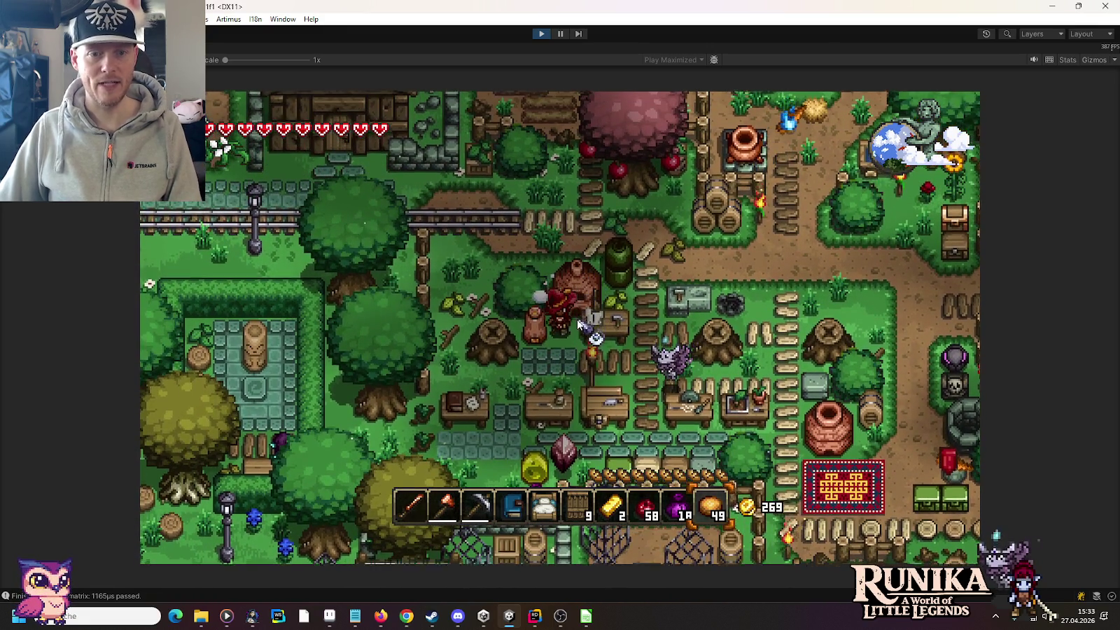
Walk around the village and add a wooden chest with /add WoodenChest
{"action": "key", "text": "s"}
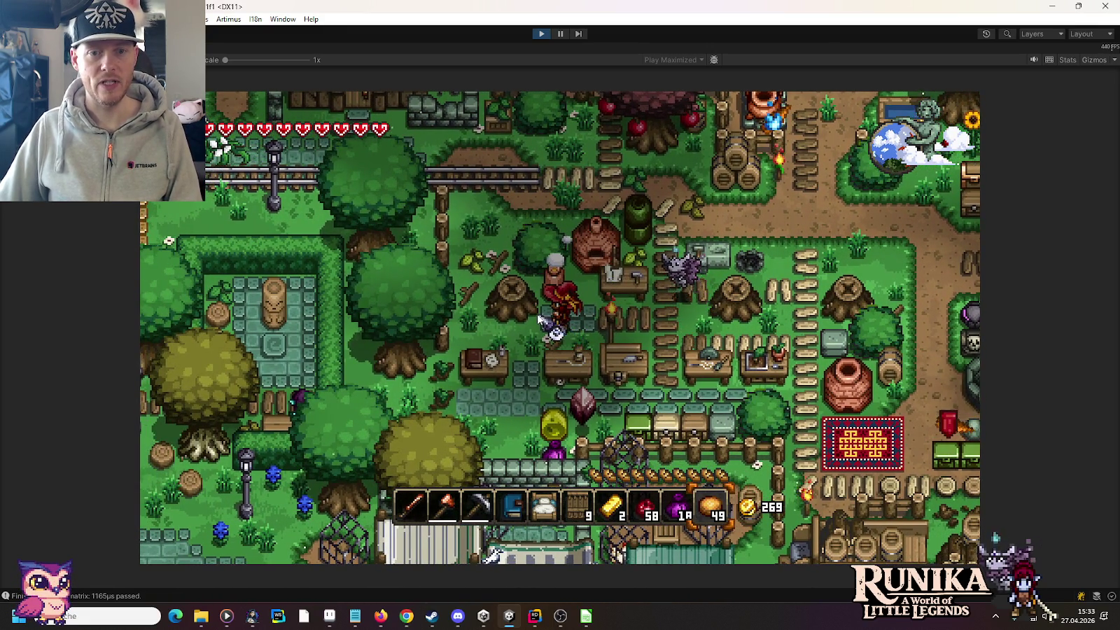
{"action": "key", "text": "w"}
{"action": "key", "text": "d"}
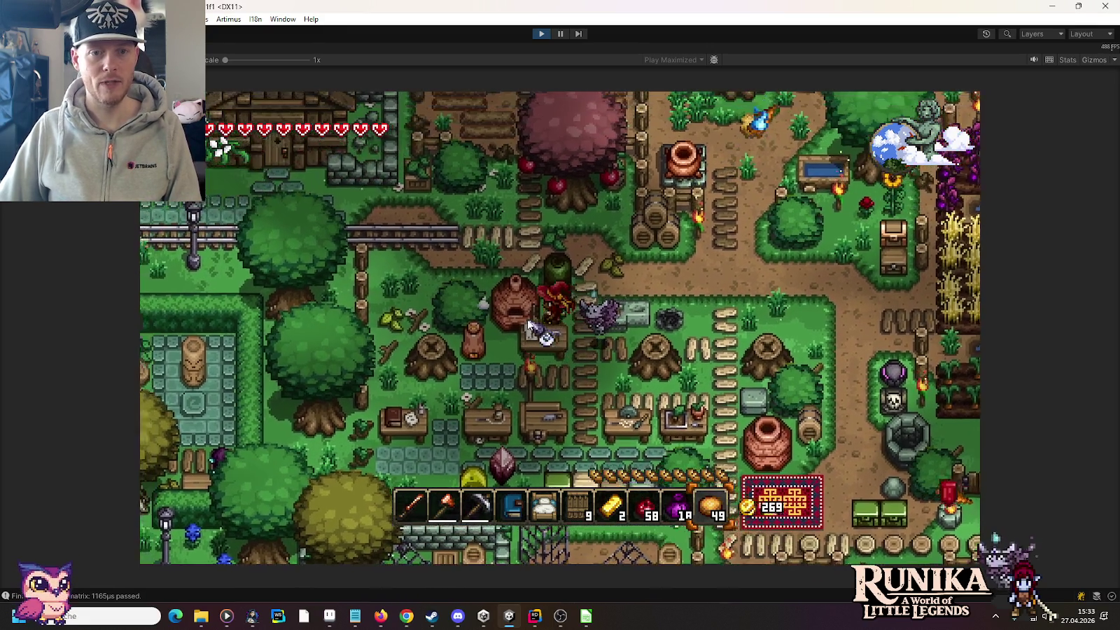
{"action": "key", "text": "d"}
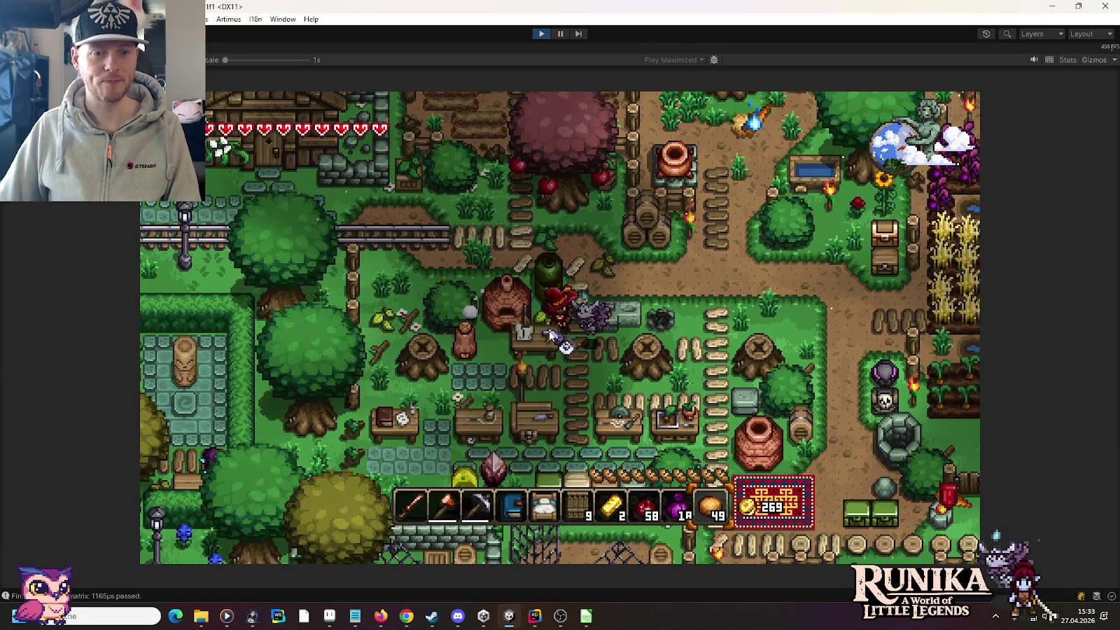
{"action": "key", "text": "s"}
{"action": "key", "text": "a"}
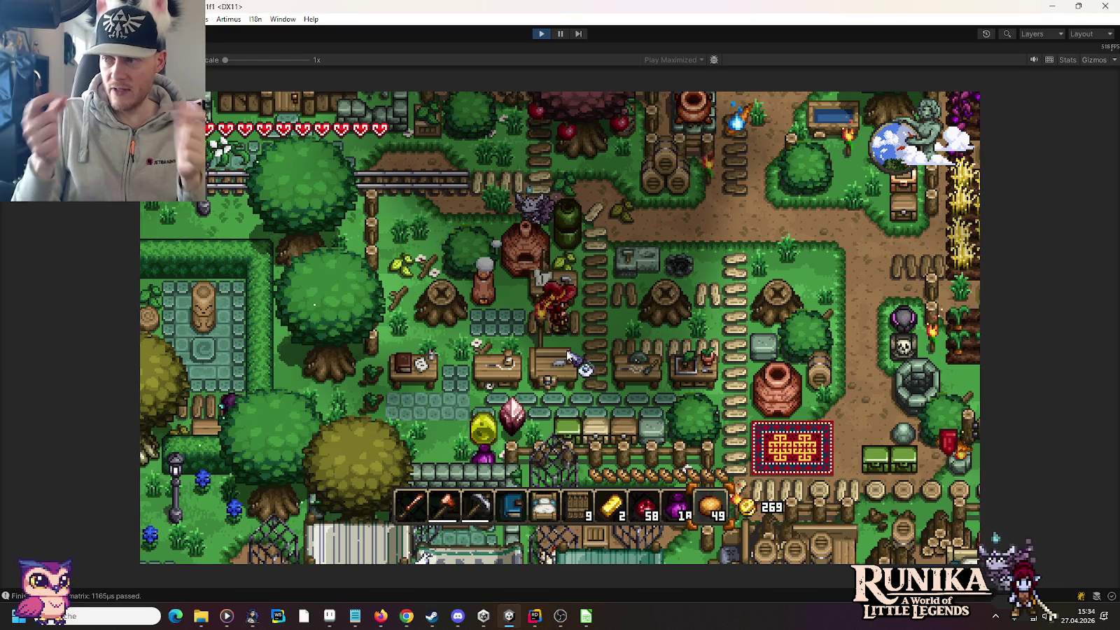
{"action": "type", "text": "/add Woode"}
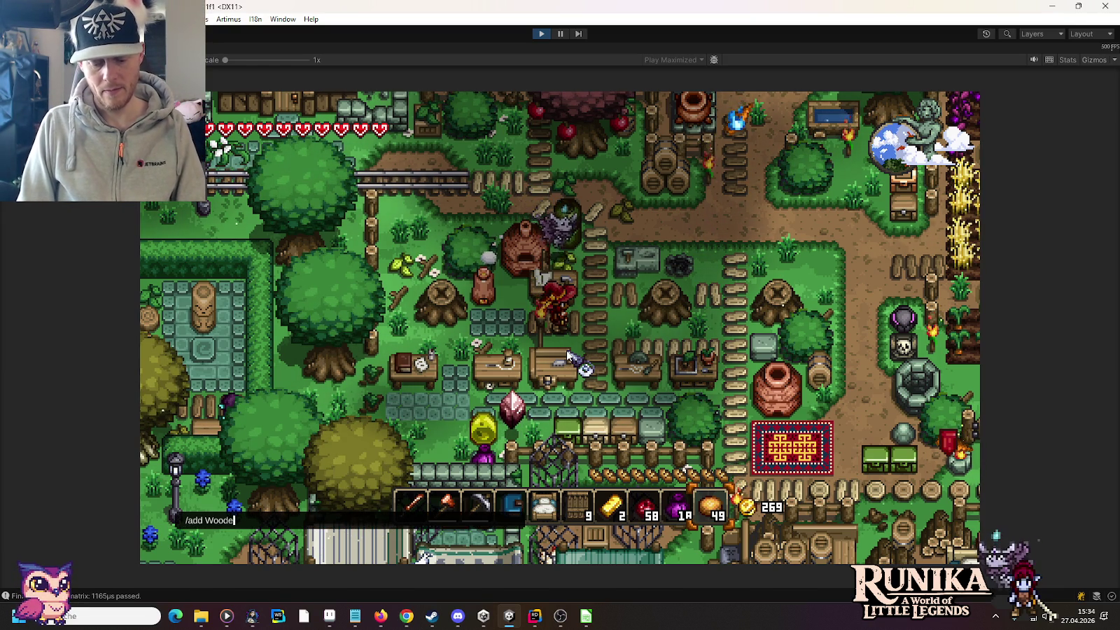
{"action": "type", "text": "st"}
{"action": "key", "text": "Return"}
Move the wooden chest to hotbar slot 7 and place it in the village
{"action": "key", "text": "e"}
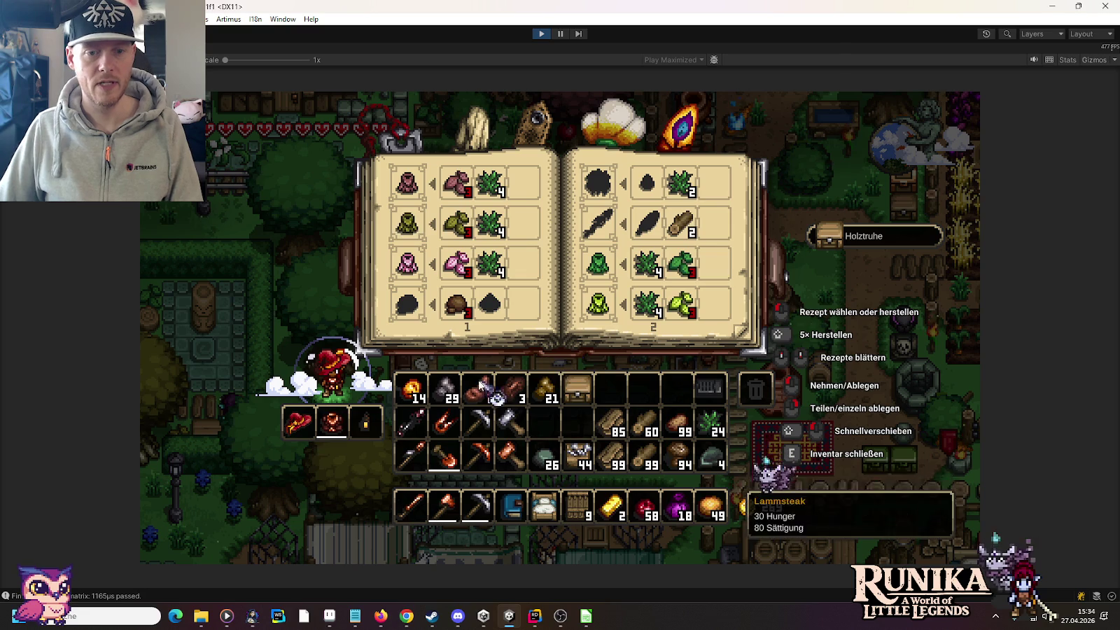
{"action": "left_click", "coordinate": [572, 396], "text": "shift"}
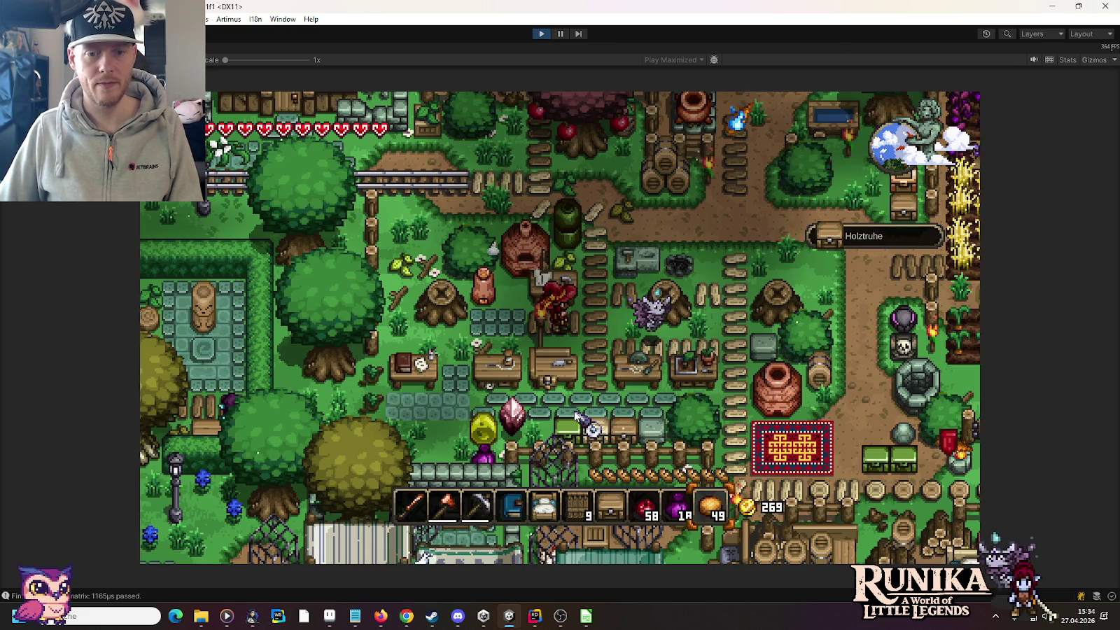
{"action": "key", "text": "e"}
{"action": "key", "text": "7"}
{"action": "left_click", "coordinate": [570, 308]}
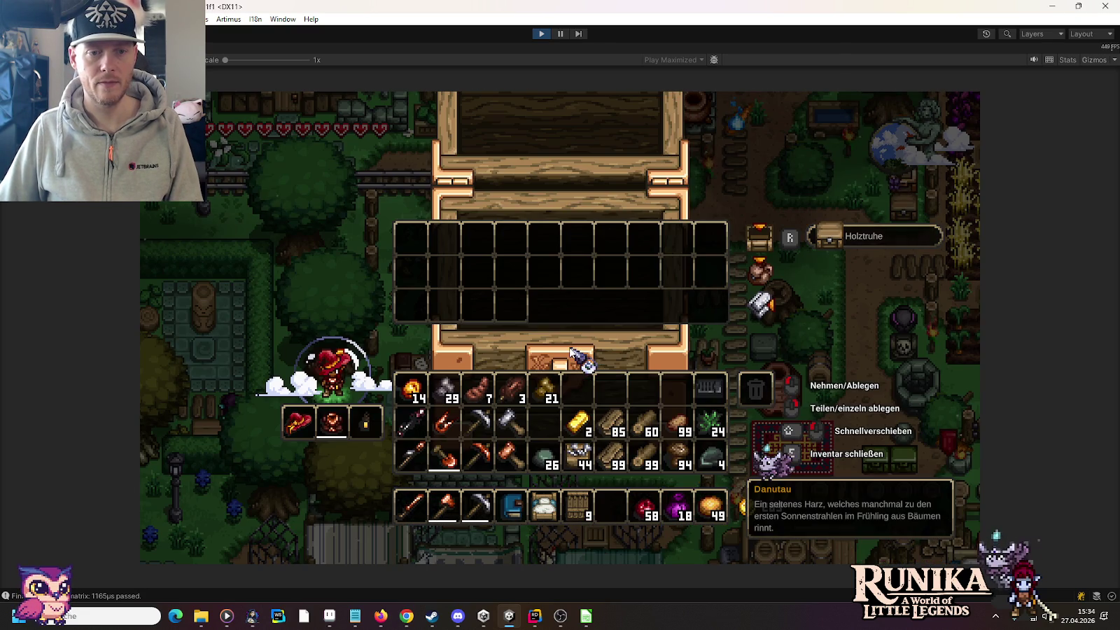
Store the 29 iron ore and the 21-ore stack in the new chest
{"action": "right_click", "coordinate": [570, 308]}
{"action": "left_click", "coordinate": [439, 400], "text": "shift"}
{"action": "left_click", "coordinate": [547, 392], "text": "shift"}
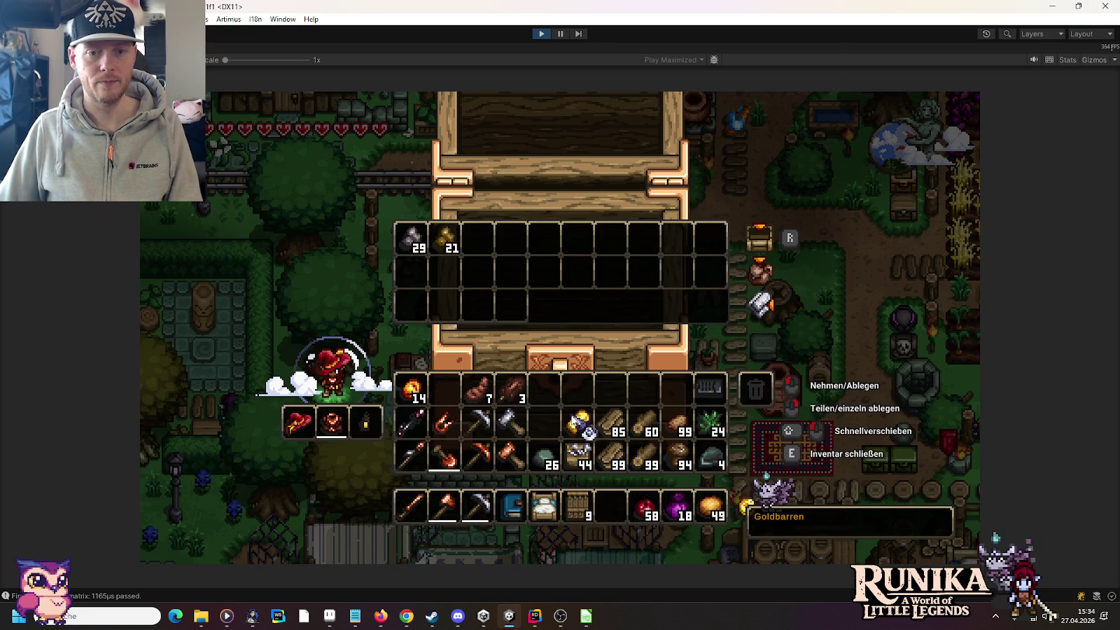
{"action": "key", "text": "e"}
Check the nearby crafting station, then walk over to the kiln
{"action": "right_click", "coordinate": [646, 357]}
{"action": "key", "text": "e"}
{"action": "key", "text": "d"}
{"action": "key", "text": "s"}
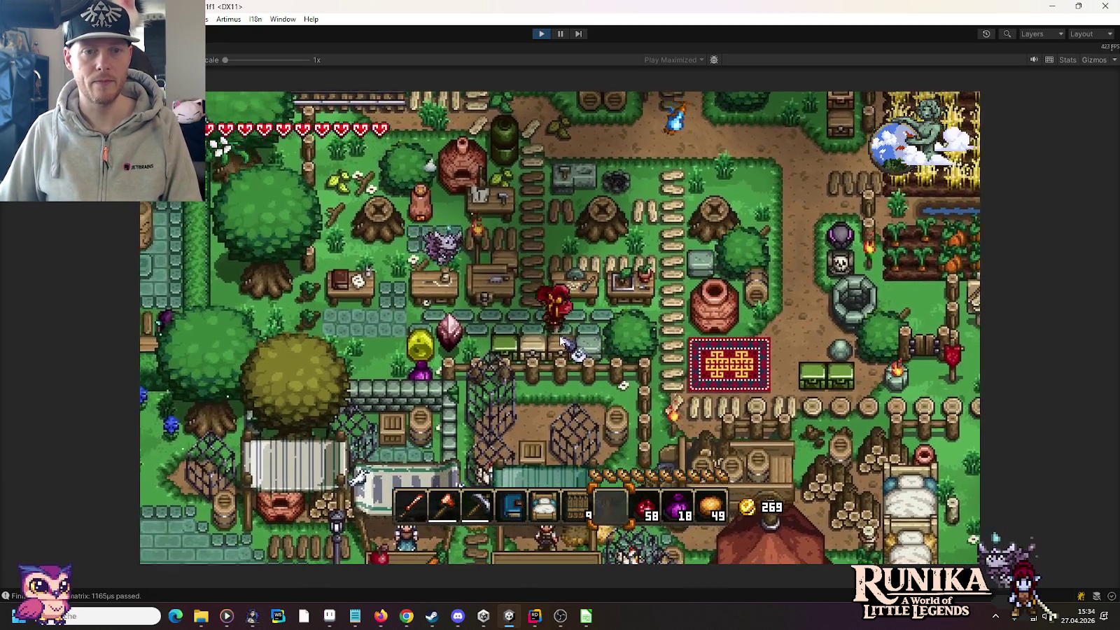
{"action": "key", "text": "w"}
{"action": "key", "text": "a"}
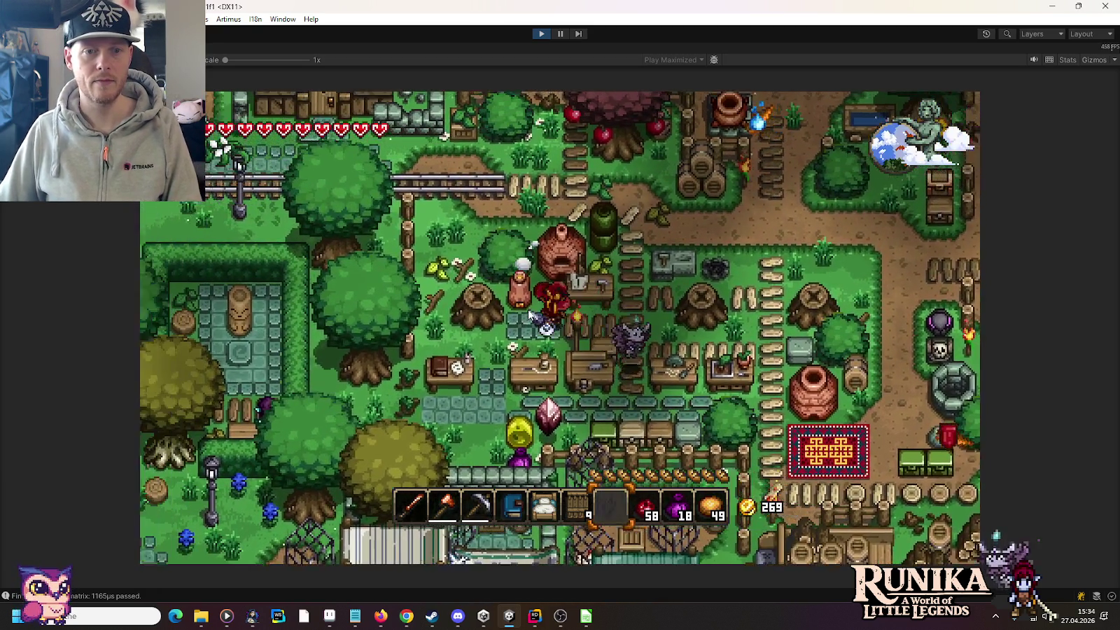
Inspect the kiln's smelting window: 5 Danutau, 15 gold bars, 49 charcoal, 3 ingots
{"action": "right_click", "coordinate": [540, 319]}
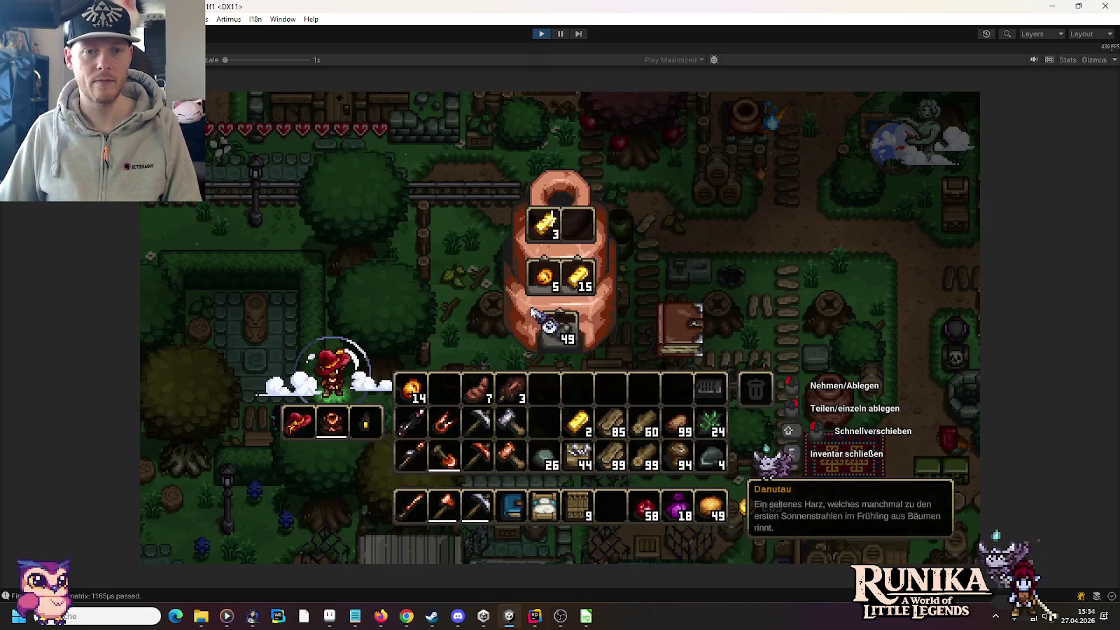
{"action": "right_click", "coordinate": [677, 325]}
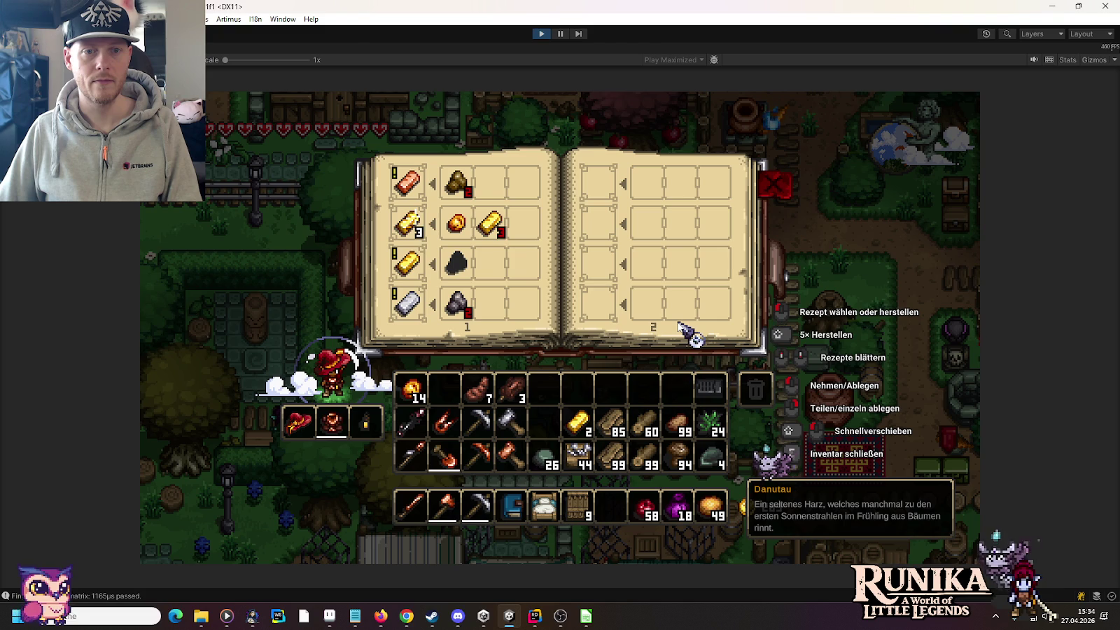
{"action": "key", "text": "Escape"}
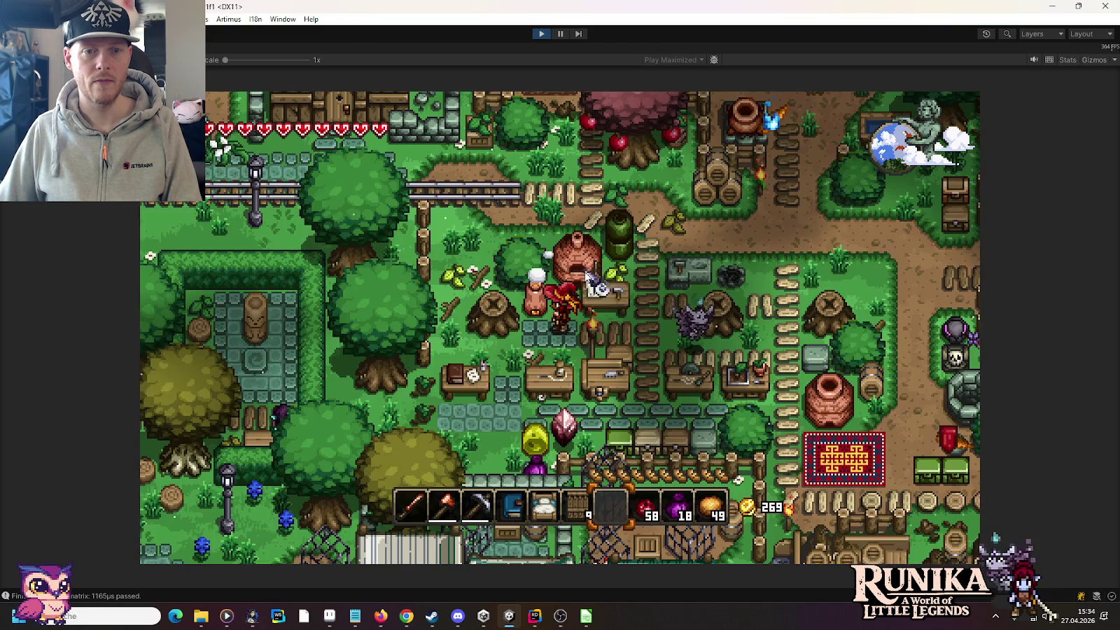
{"action": "right_click", "coordinate": [586, 275]}
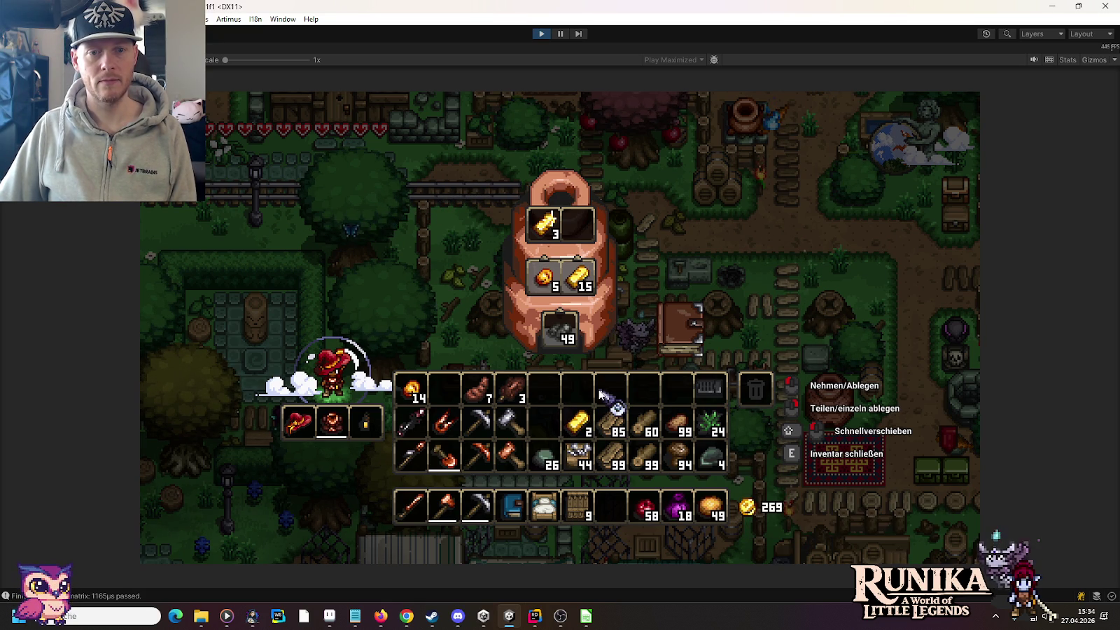
{"action": "key", "text": "e"}
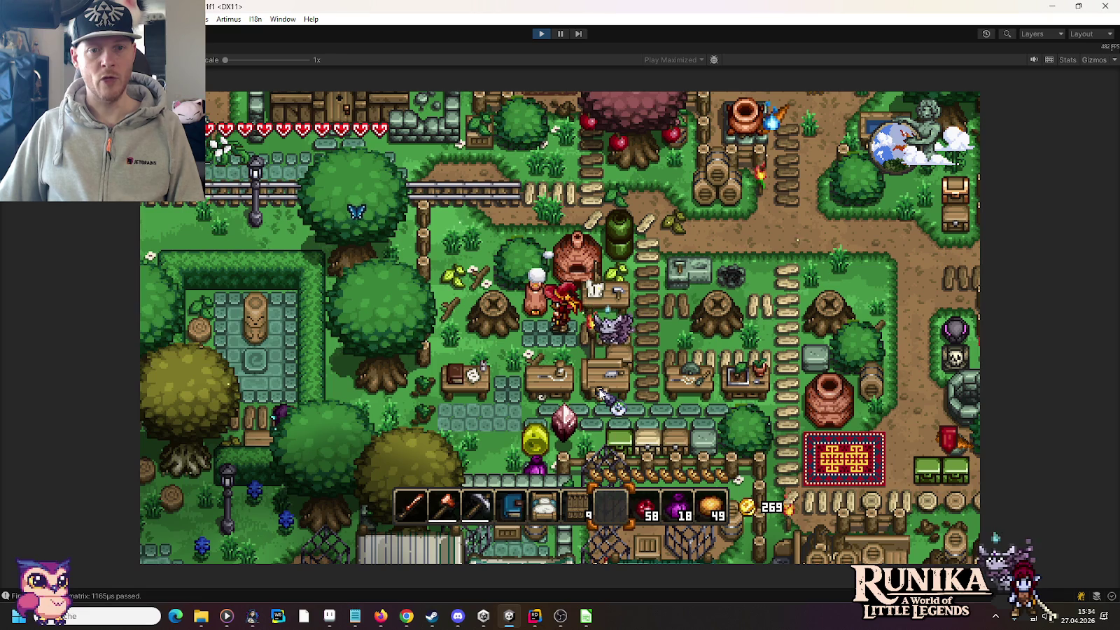
Store the gold bars, logs and 44-stack in the first chest
{"action": "key", "text": "s"}
{"action": "key", "text": "d"}
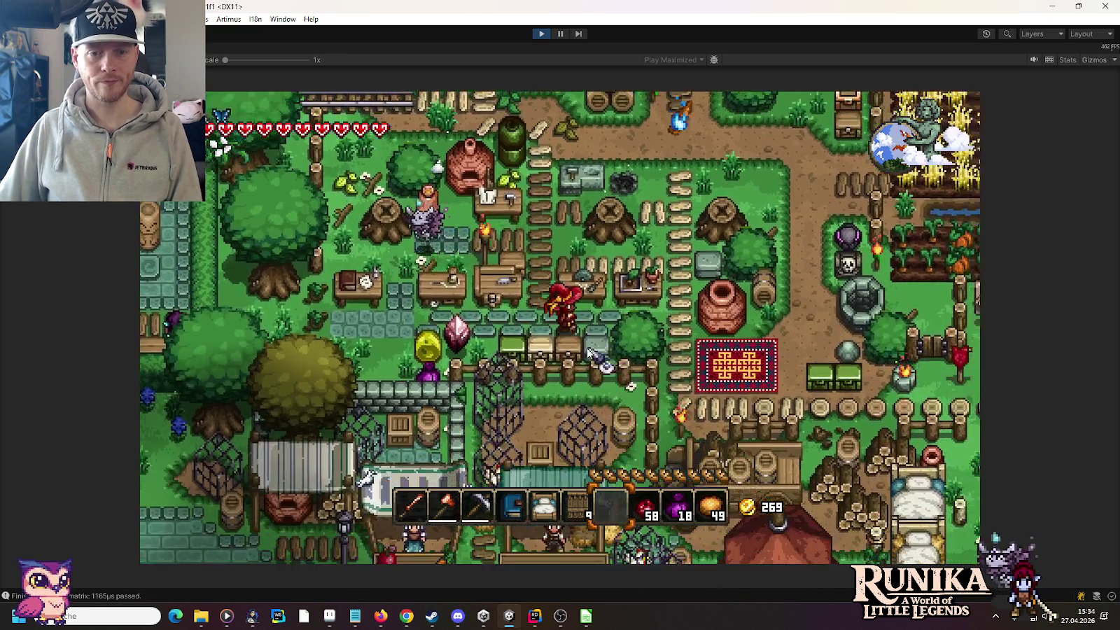
{"action": "key", "text": "e"}
{"action": "left_click", "coordinate": [579, 420], "text": "shift"}
{"action": "left_click", "coordinate": [613, 420], "text": "shift"}
{"action": "left_click", "coordinate": [579, 456], "text": "shift"}
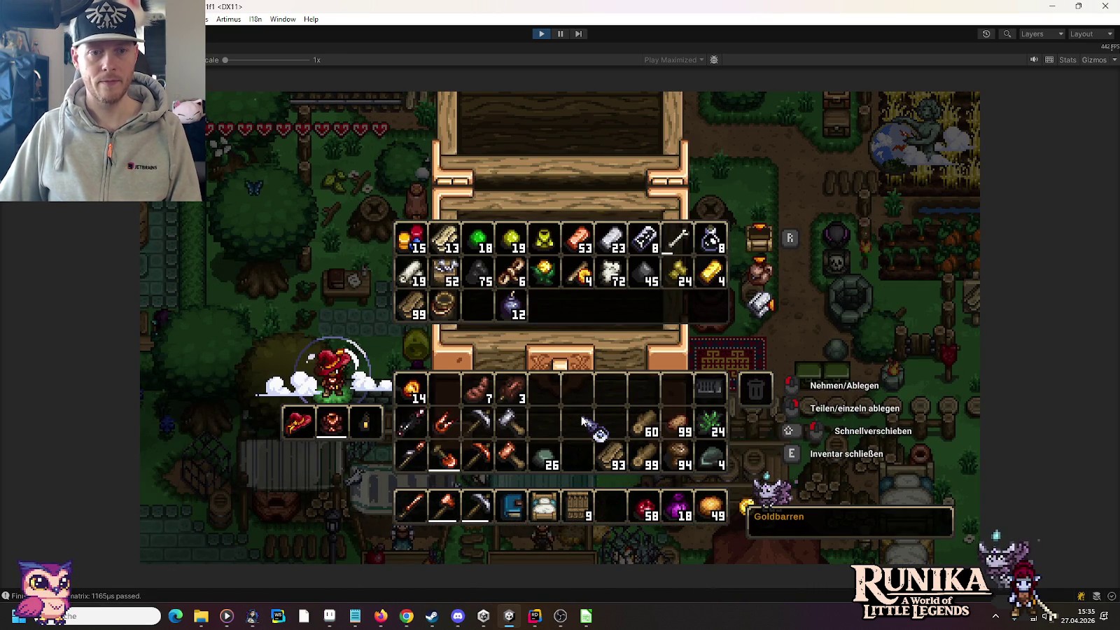
{"action": "key", "text": "e"}
Store the 14-stack in the other chest
{"action": "key", "text": "w"}
{"action": "key", "text": "a"}
{"action": "key", "text": "e"}
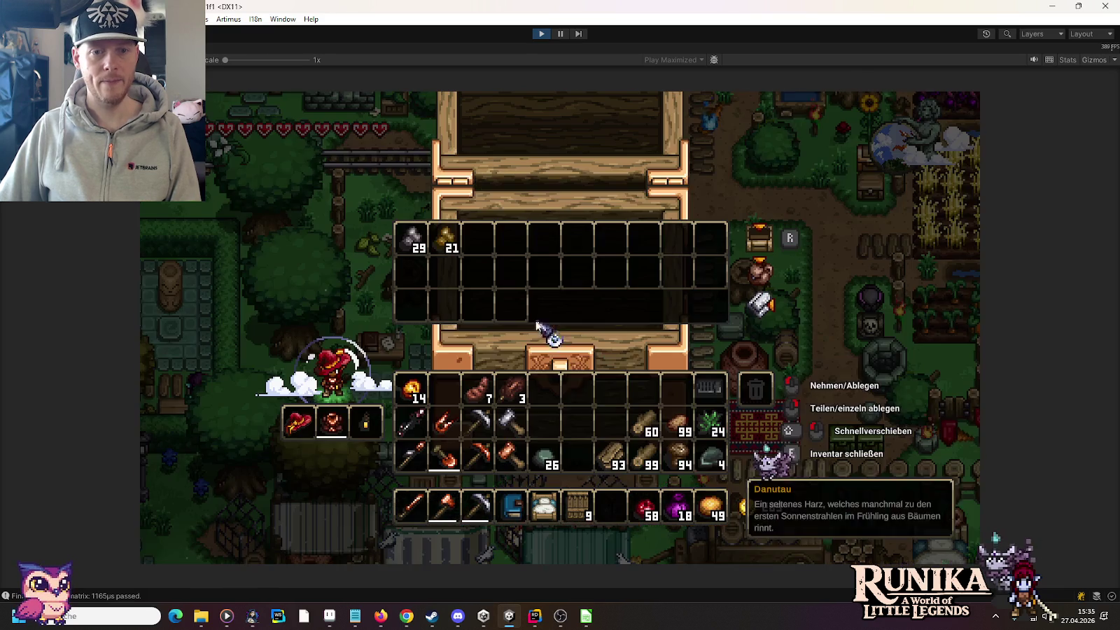
{"action": "left_click", "coordinate": [413, 392], "text": "shift"}
{"action": "key", "text": "e"}
Collect the 6 Danuum bars from the kiln's output slot
{"action": "key", "text": "w"}
{"action": "key", "text": "a"}
{"action": "key", "text": "e"}
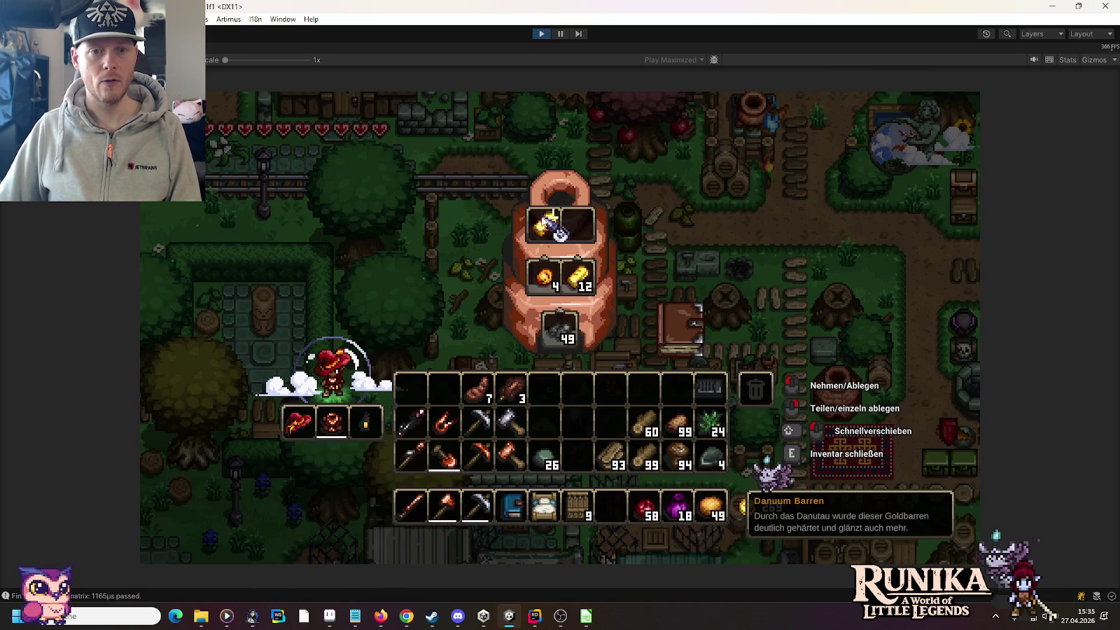
{"action": "left_click", "coordinate": [560, 231], "text": "shift"}
Page the workbench recipe book to the Danuum dress and scissors recipes and read their stats
{"action": "key", "text": "e"}
{"action": "key", "text": "d"}
{"action": "key", "text": "e"}
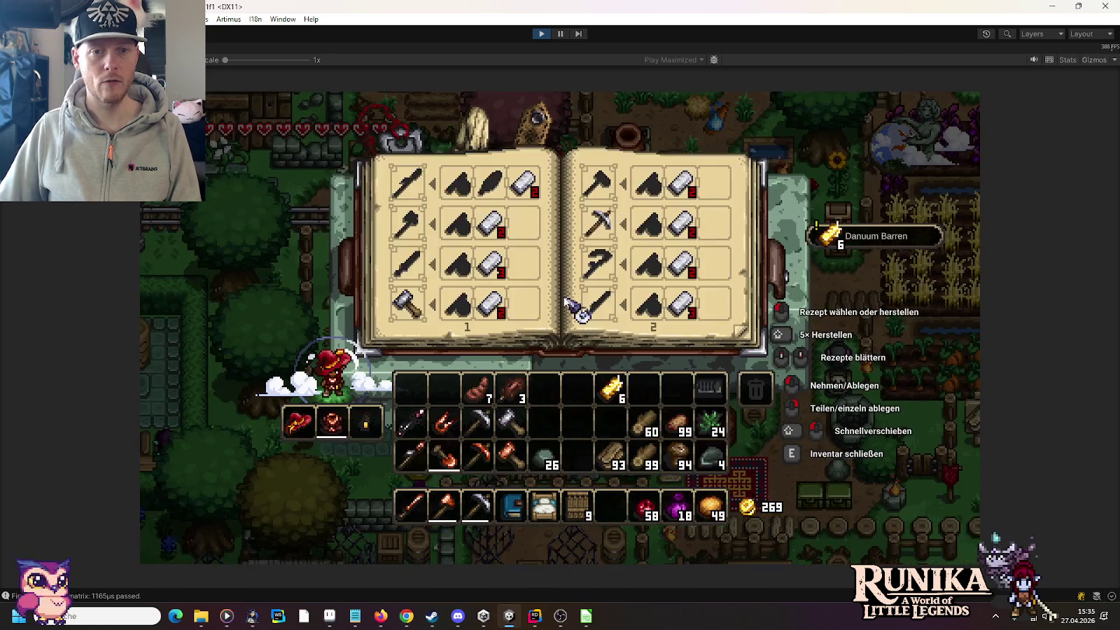
{"action": "scroll", "coordinate": [566, 301], "scroll_direction": "down", "scroll_amount": 1}
{"action": "scroll", "coordinate": [565, 301], "scroll_direction": "down", "scroll_amount": 1}
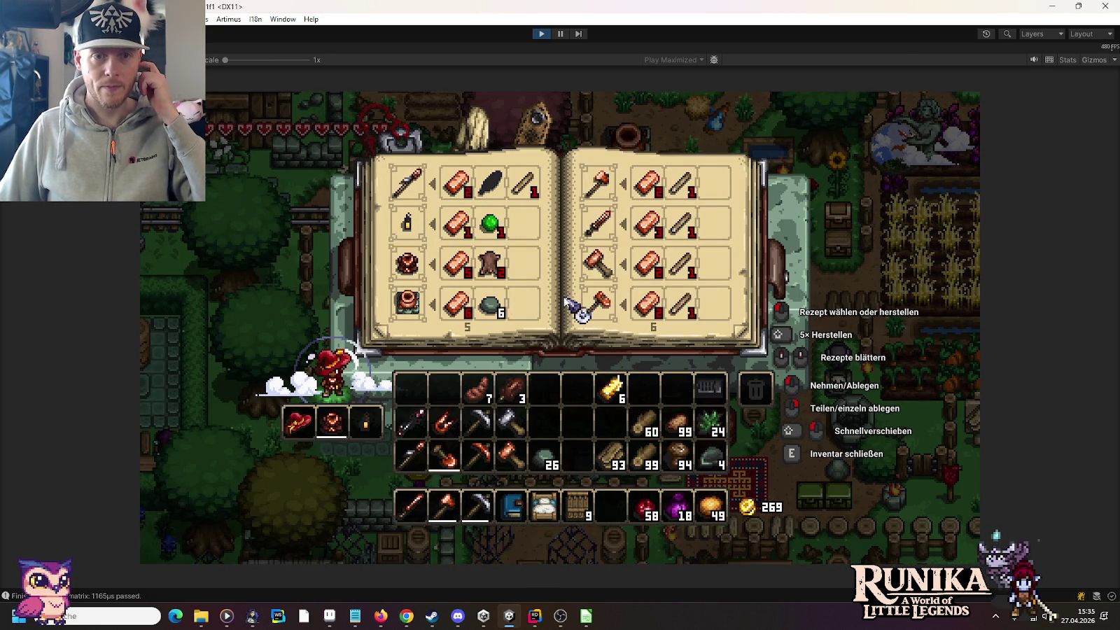
{"action": "scroll", "coordinate": [566, 301], "scroll_direction": "down", "scroll_amount": 1}
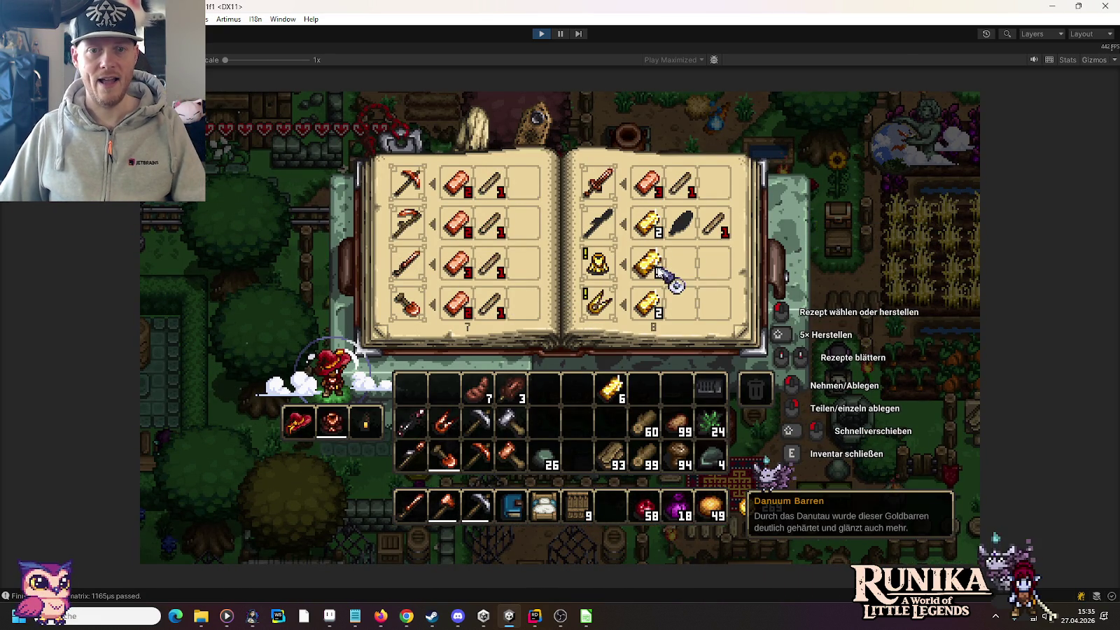
{"action": "mouse_move", "coordinate": [708, 222]}
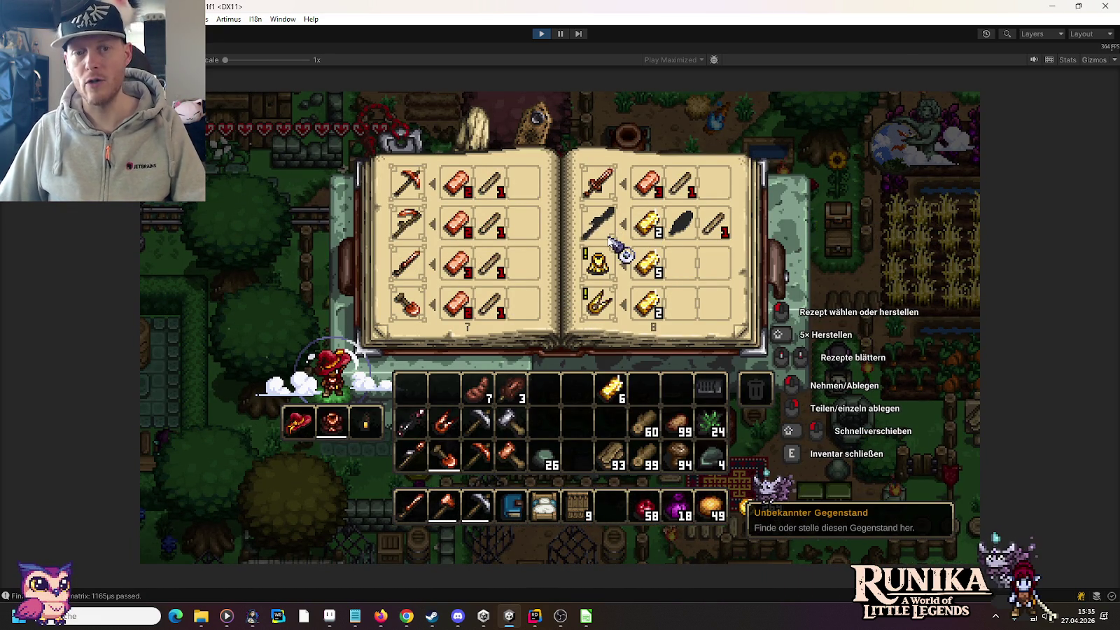
{"action": "mouse_move", "coordinate": [599, 260]}
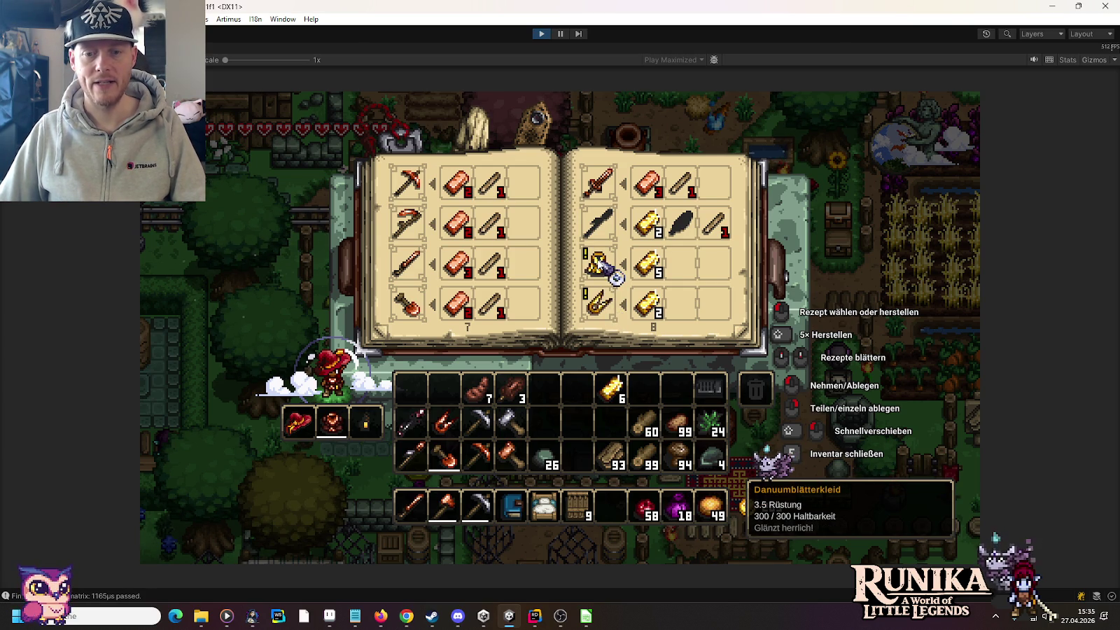
{"action": "mouse_move", "coordinate": [601, 308]}
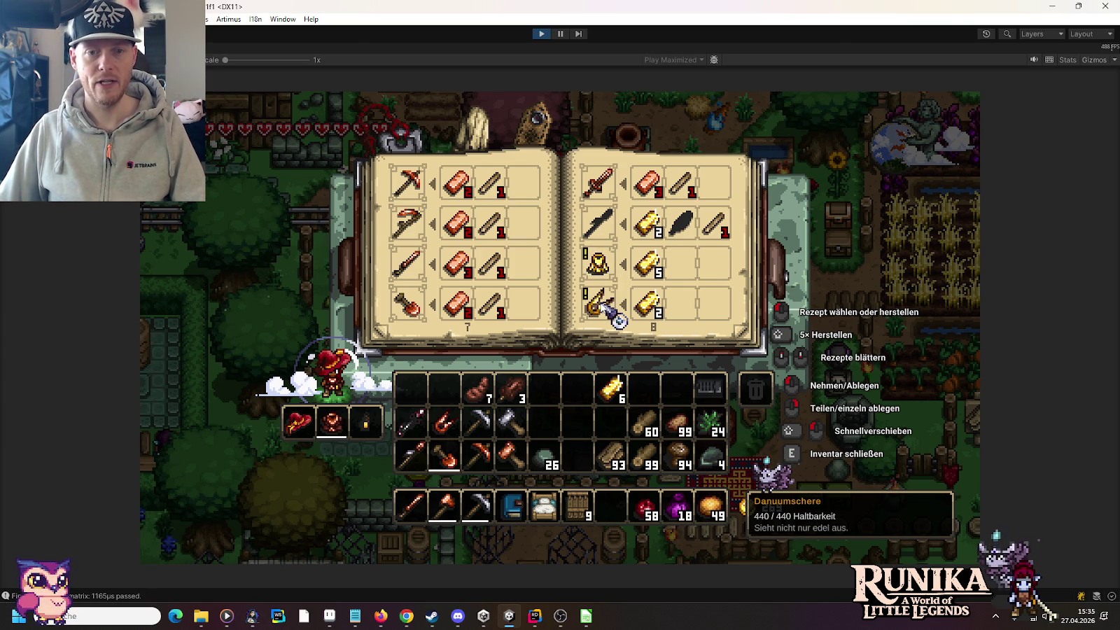
{"action": "scroll", "coordinate": [600, 308], "scroll_direction": "down", "scroll_amount": 1}
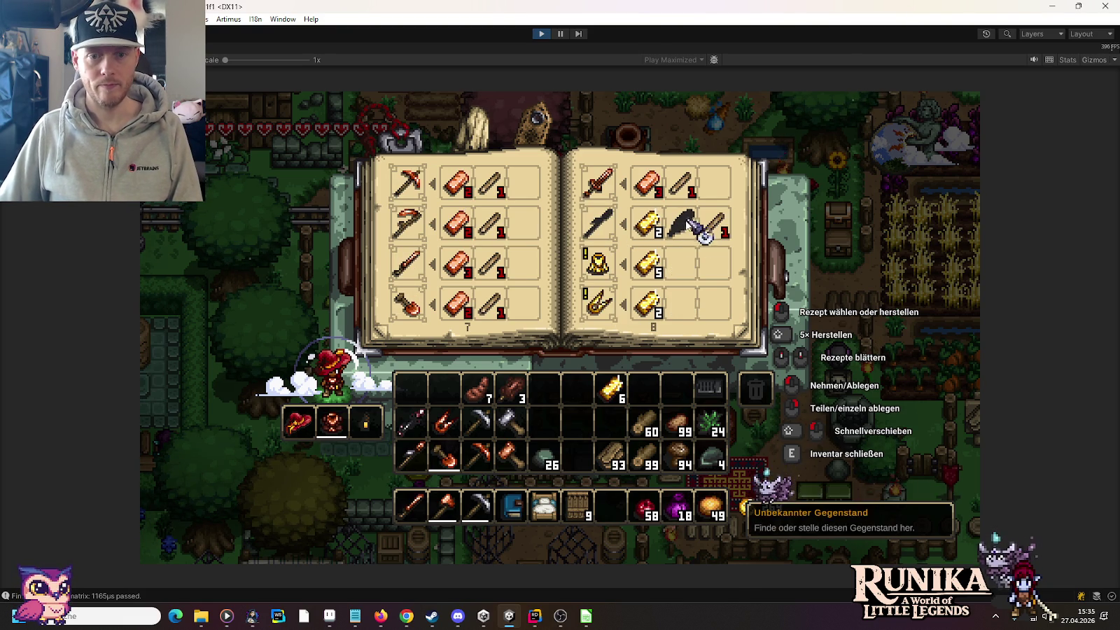
Give the player 10 feathers, 99 DanuumIngot and 50 BeeswaxRod via /add commands
{"action": "type", "text": "e"}
{"action": "type", "text": "/add"}
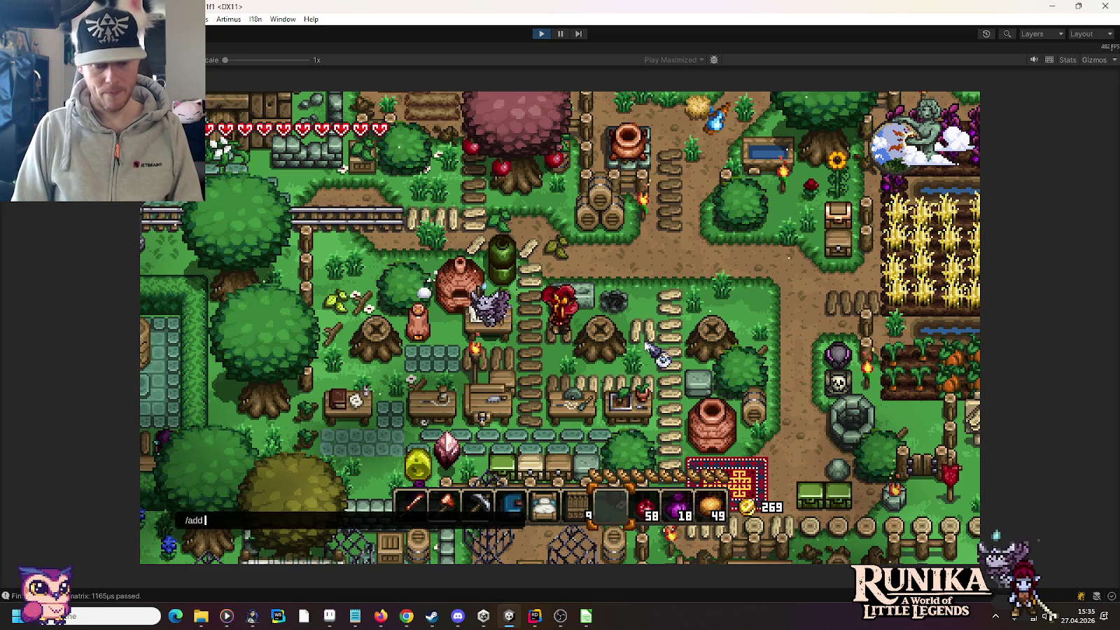
{"action": "type", "text": " 10"}
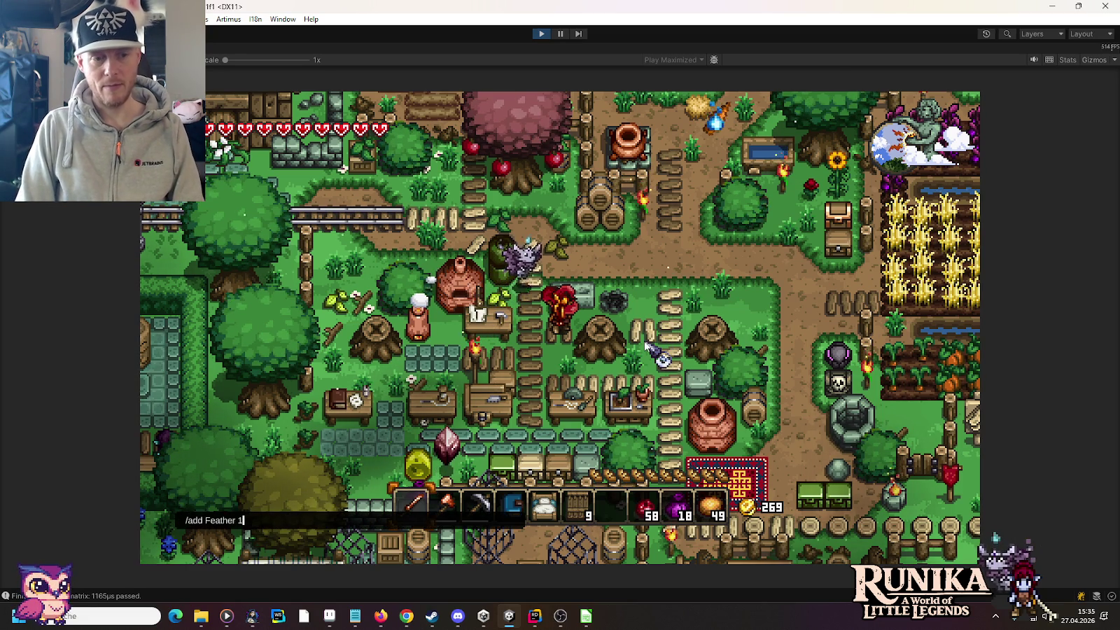
{"action": "key", "text": "Return"}
{"action": "type", "text": "/add "}
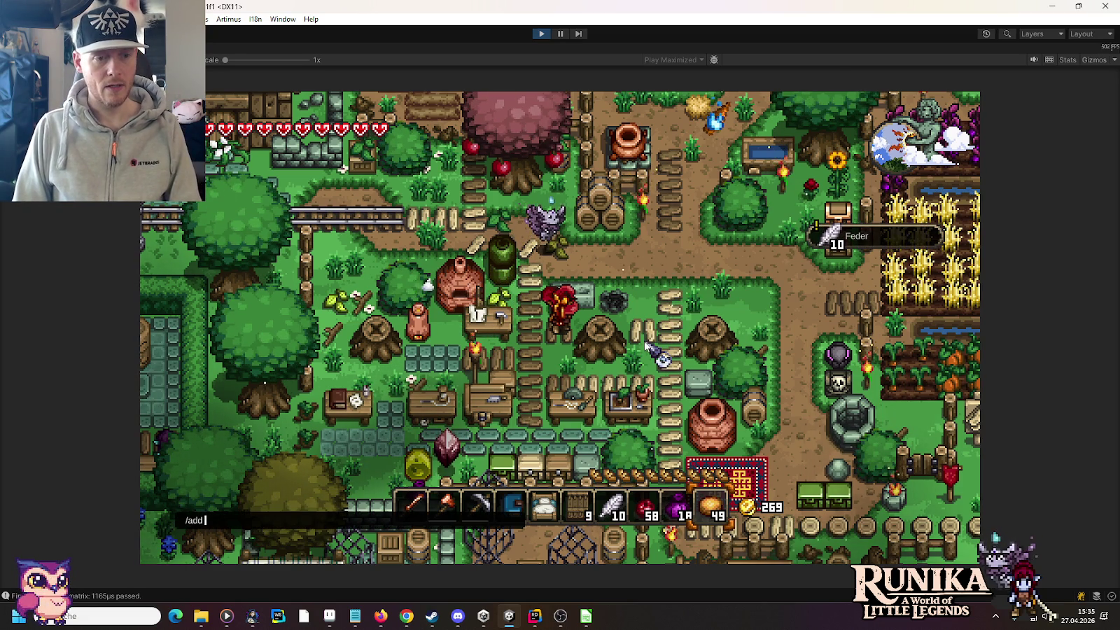
{"action": "type", "text": "DanuumIngot 1"}
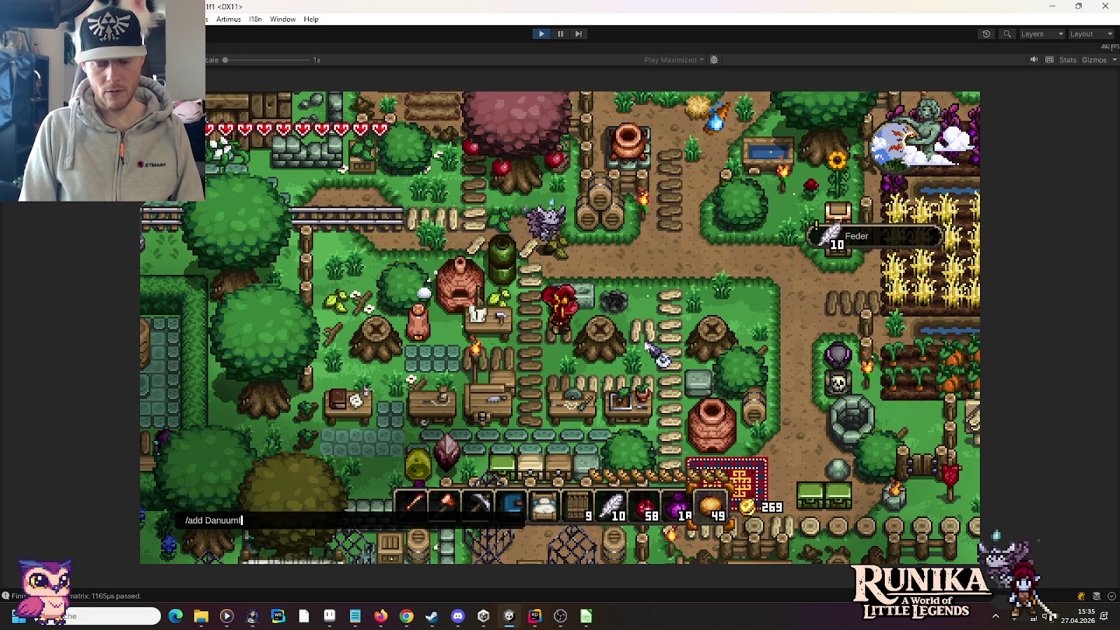
{"action": "key", "text": "BackSpace"}
{"action": "type", "text": "99"}
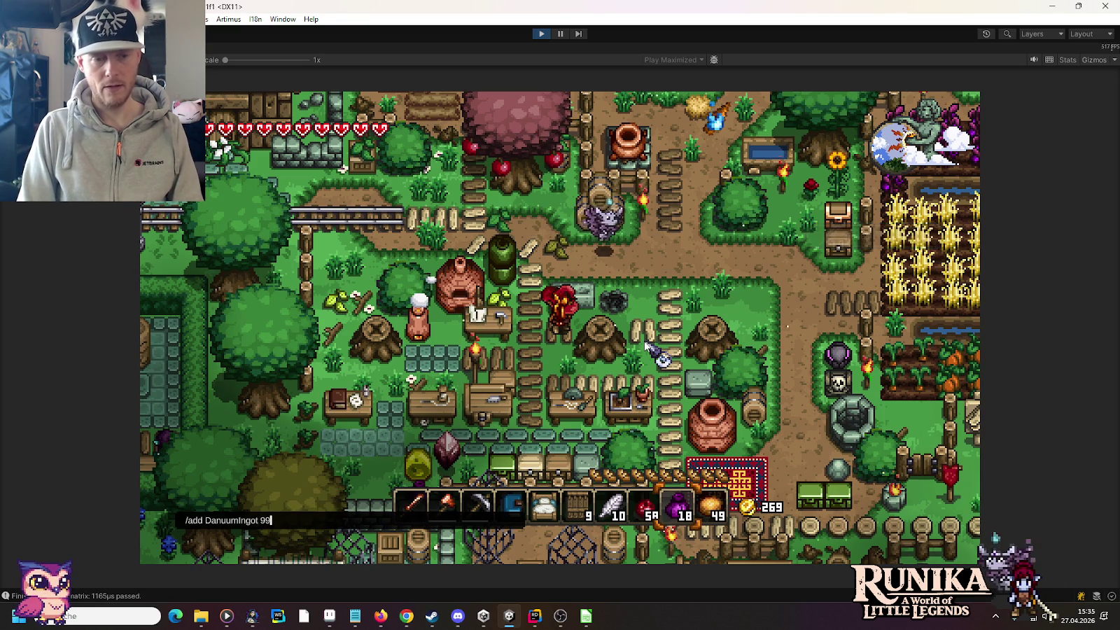
{"action": "key", "text": "Return"}
{"action": "type", "text": "/add "}
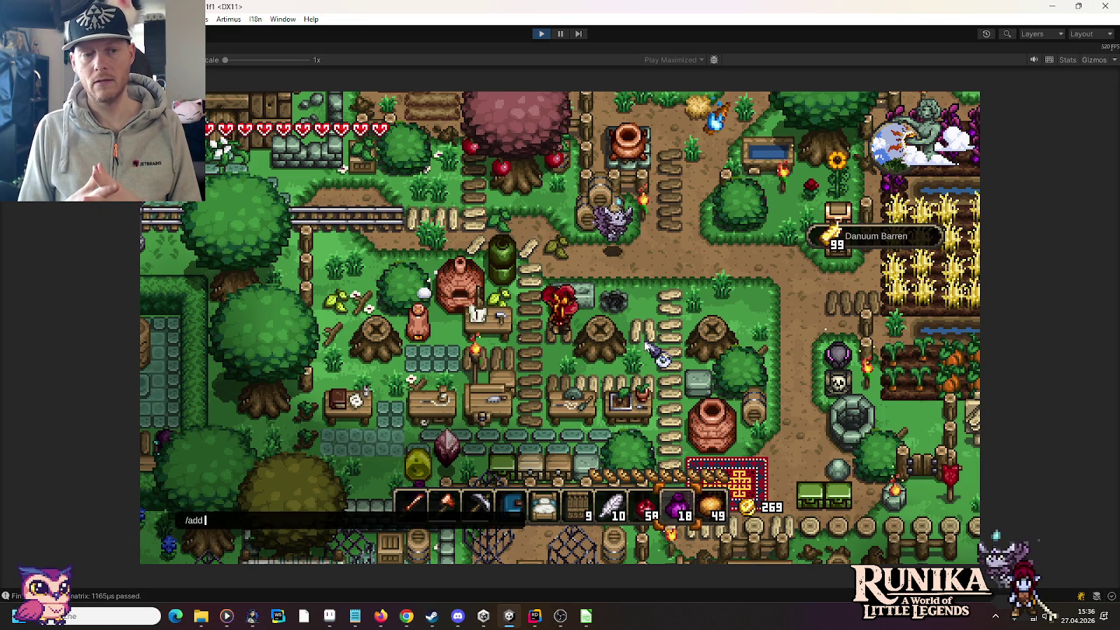
{"action": "type", "text": "Be"}
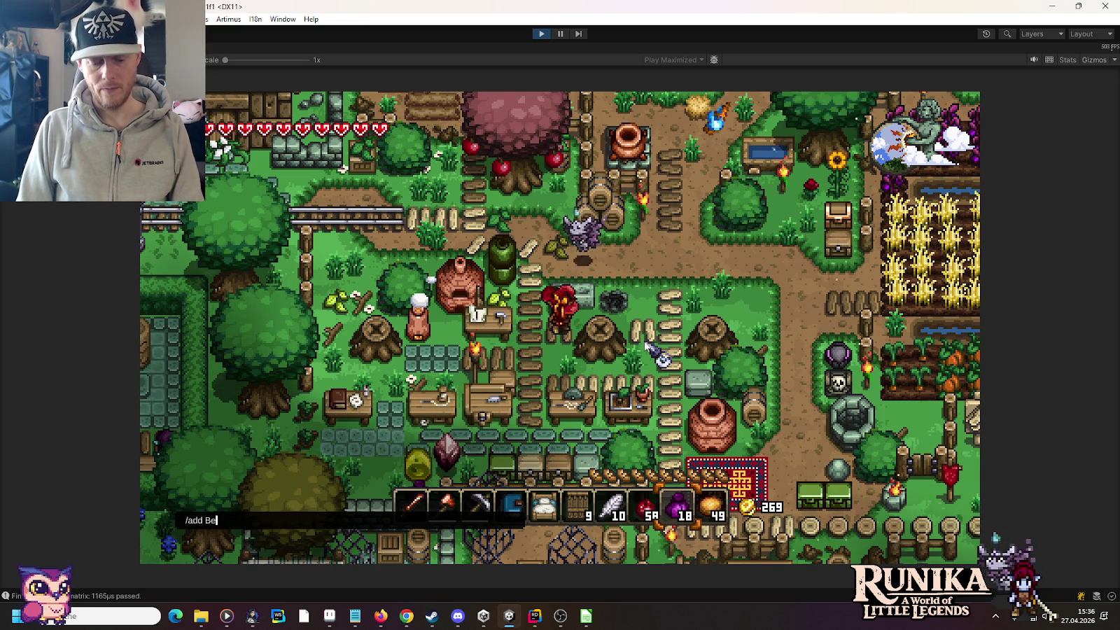
{"action": "type", "text": "eswaxRod 50"}
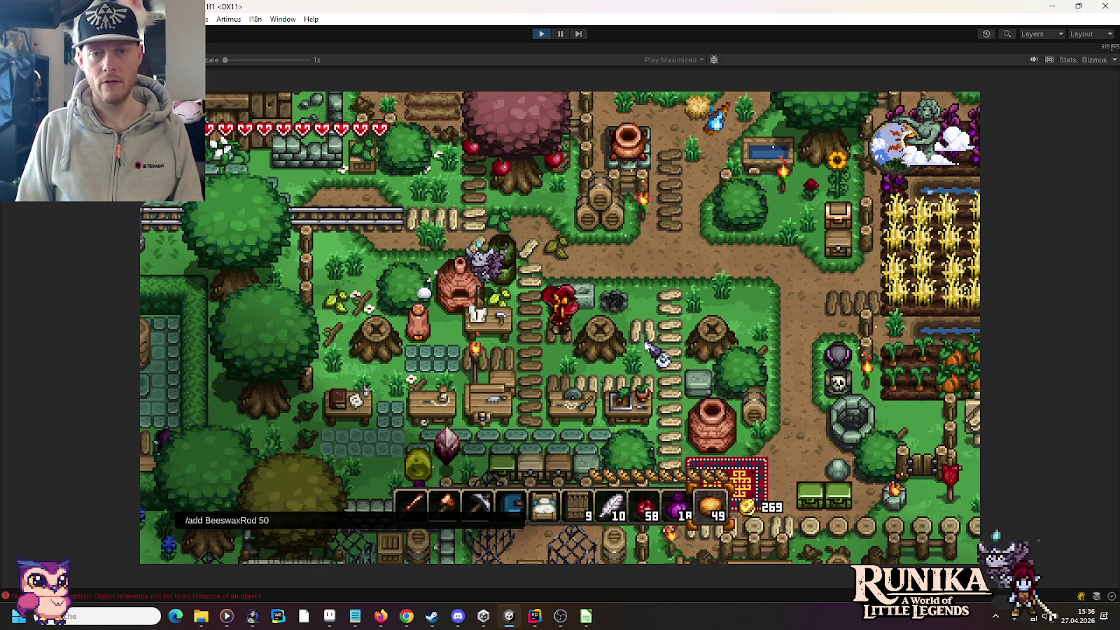
{"action": "key", "text": "Left"}
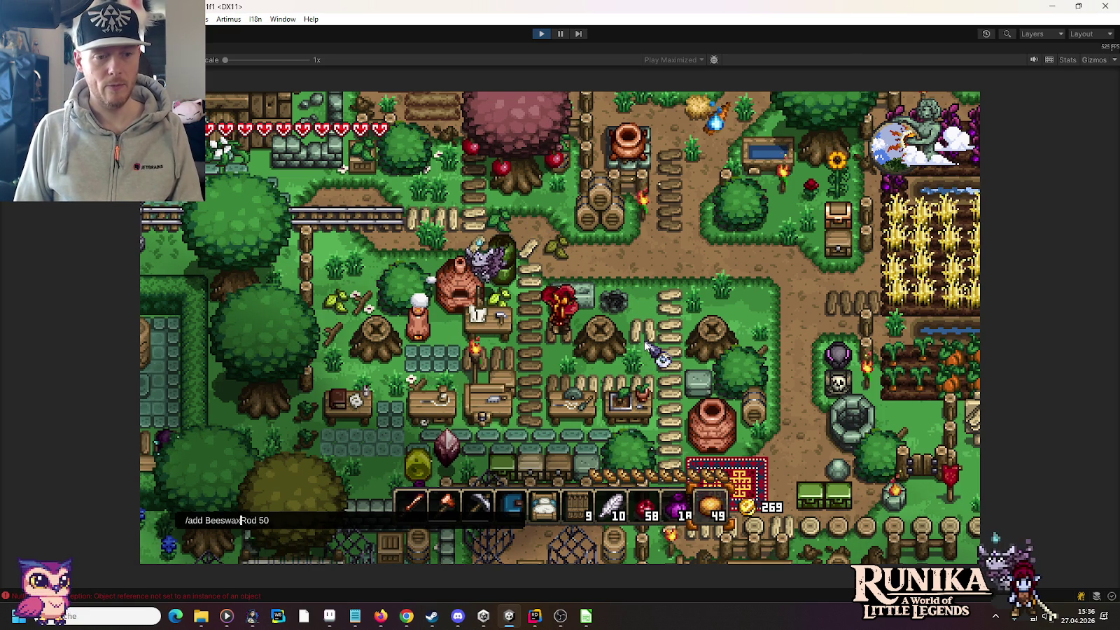
{"action": "key", "text": "Return"}
Walk the character around and check the inventory panel
{"action": "key", "text": "s"}
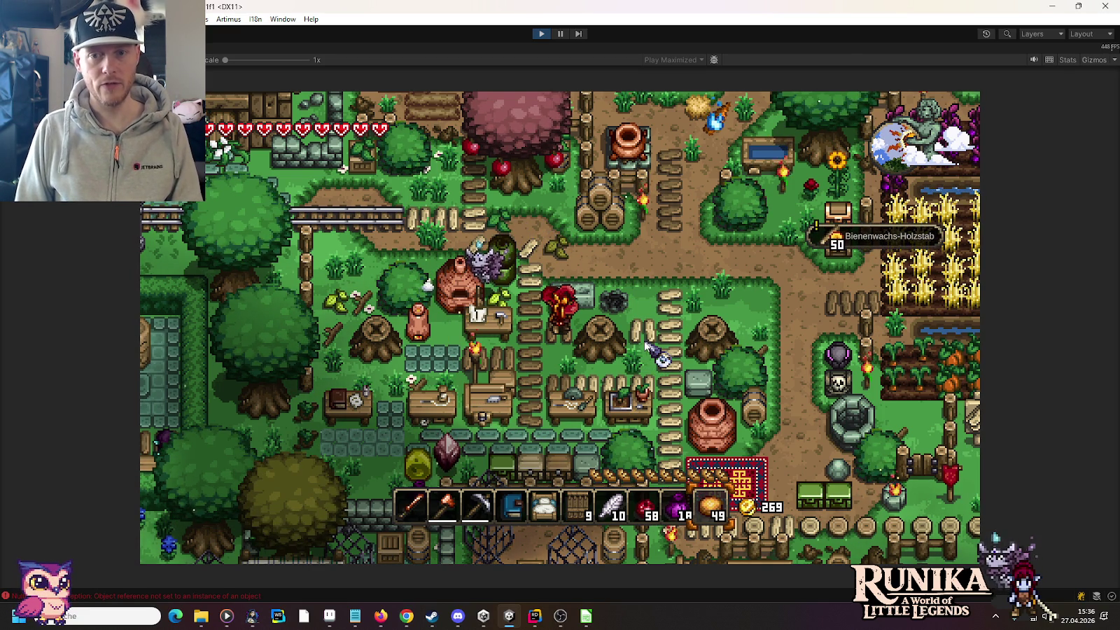
{"action": "key", "text": "i"}
{"action": "key", "text": "i"}
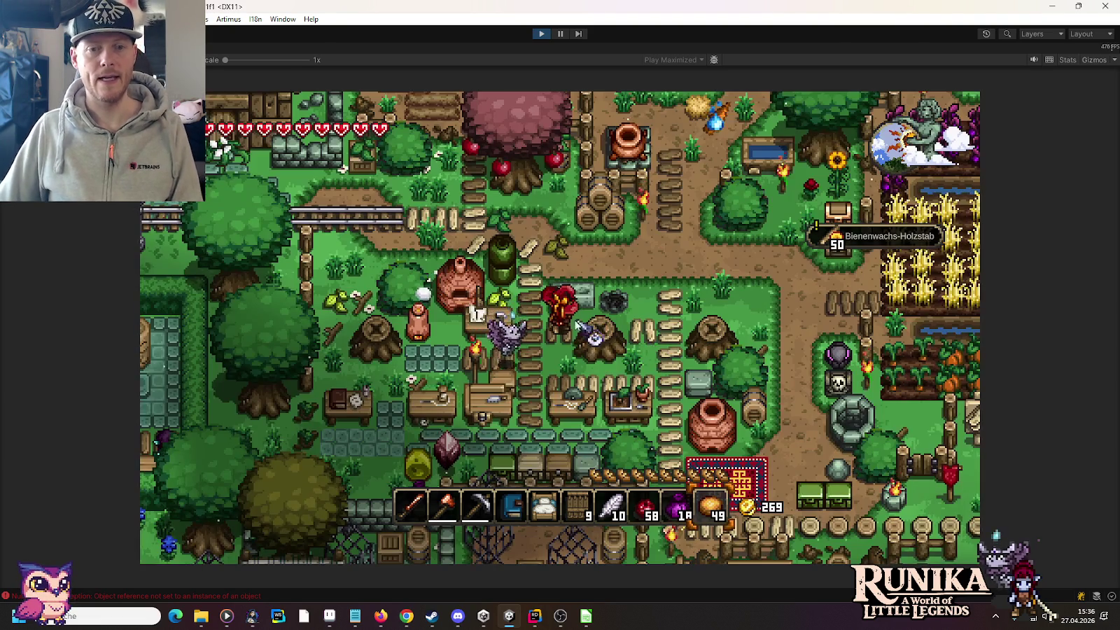
{"action": "key", "text": "a"}
{"action": "key", "text": "i"}
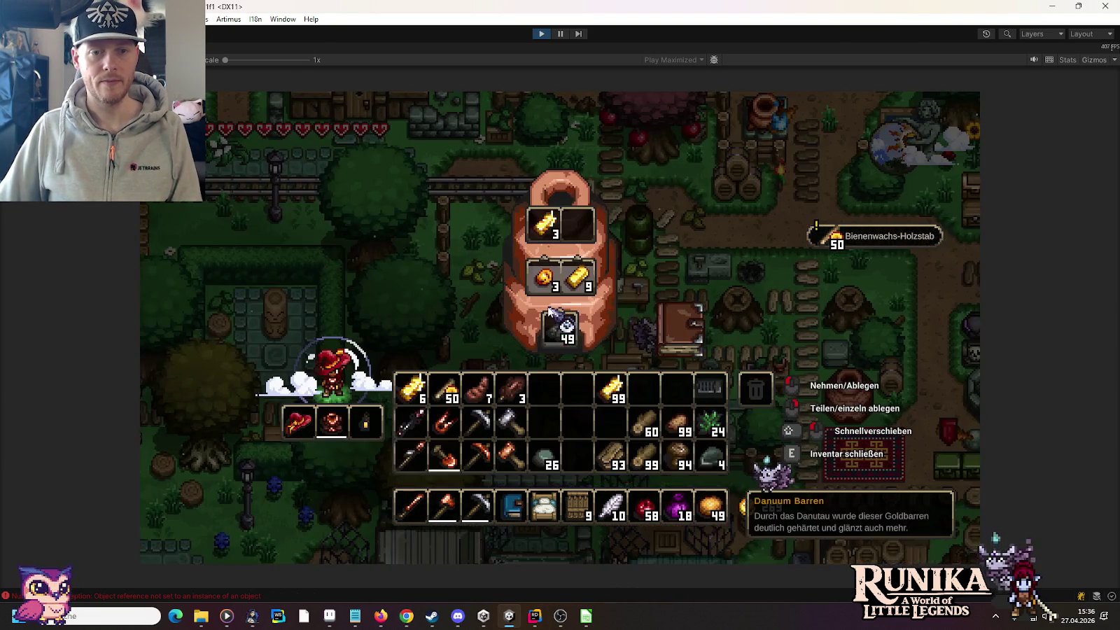
{"action": "key", "text": "i"}
{"action": "key", "text": "d"}
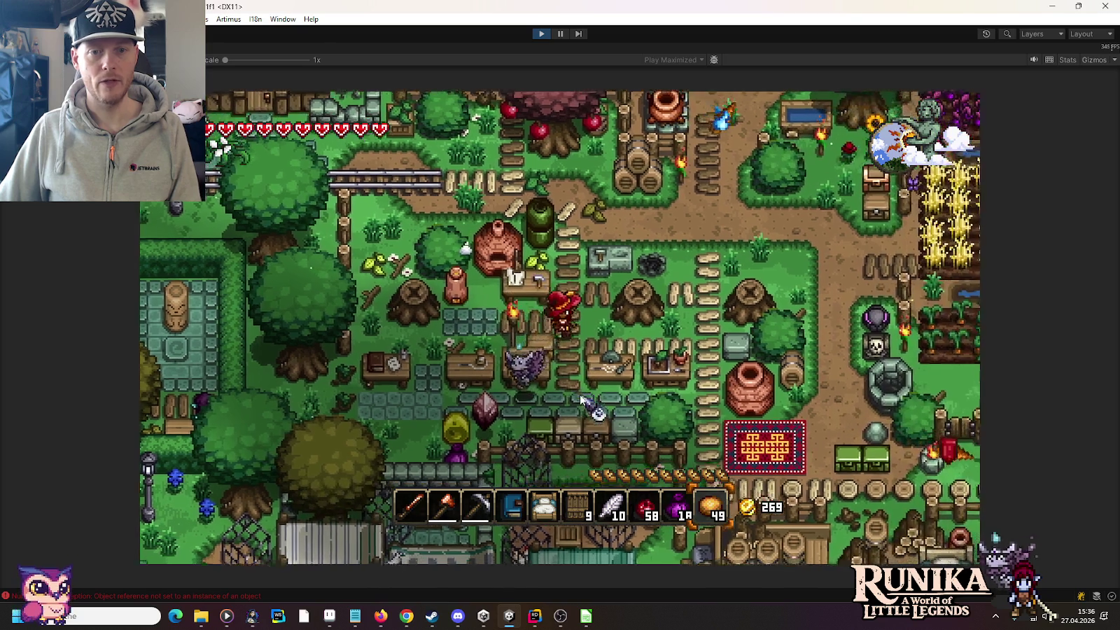
Save and quit to the main menu, then stop Play mode
{"action": "key", "text": "Escape"}
{"action": "left_click", "coordinate": [580, 383]}
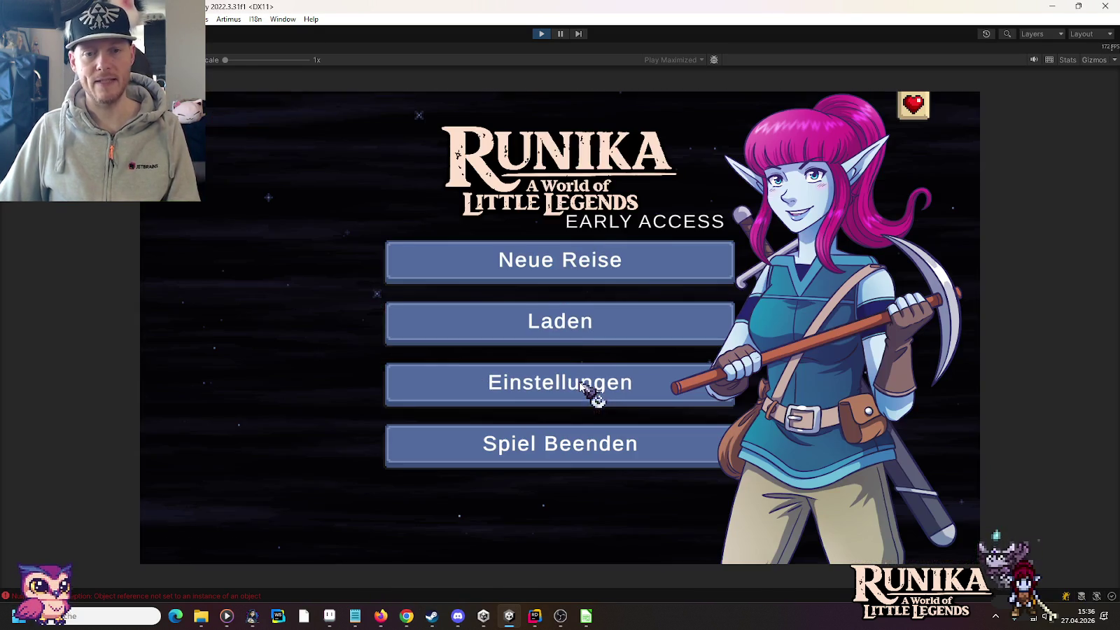
{"action": "left_click", "coordinate": [540, 35]}
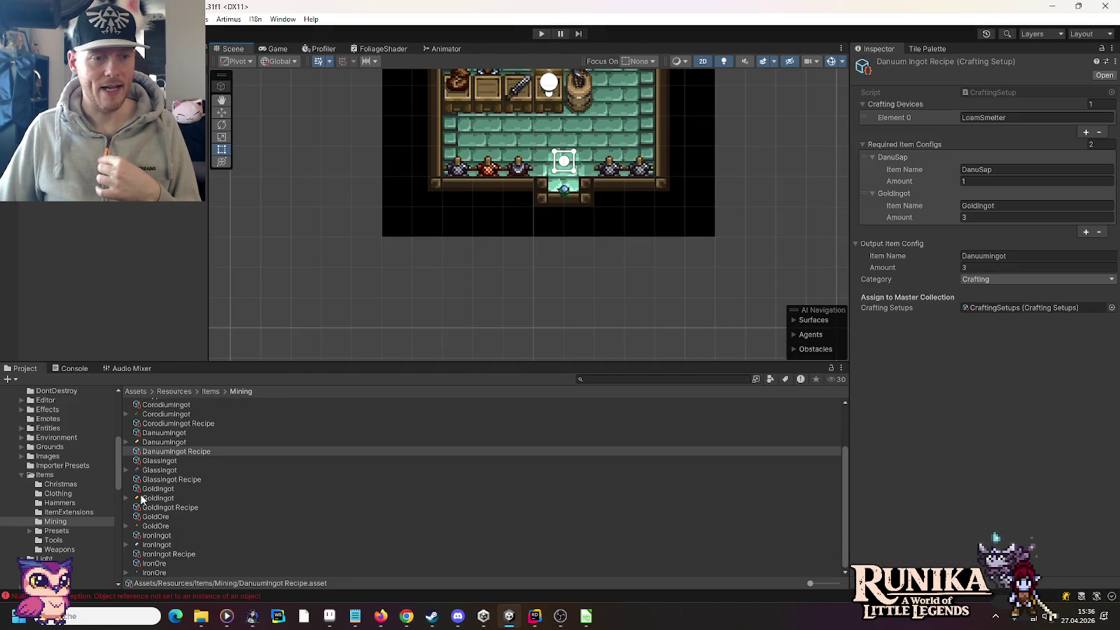
Check the ingredient item name in the IronShovel Recipe in Items/Tools
{"action": "left_click", "coordinate": [63, 540]}
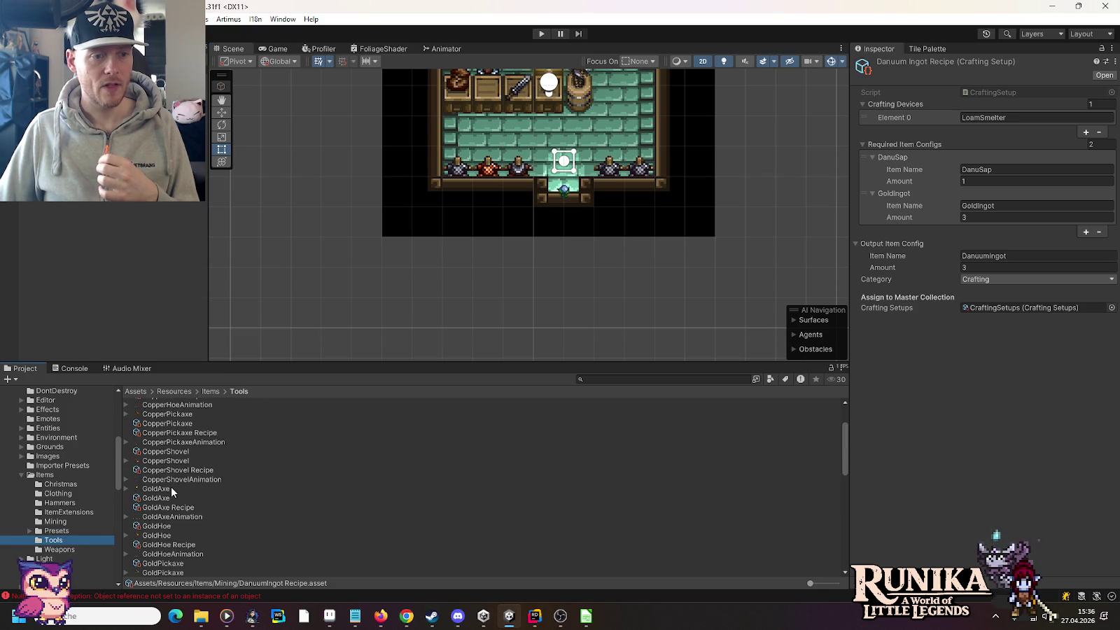
{"action": "scroll", "coordinate": [170, 486], "scroll_direction": "down", "scroll_amount": 6}
{"action": "left_click", "coordinate": [168, 524]}
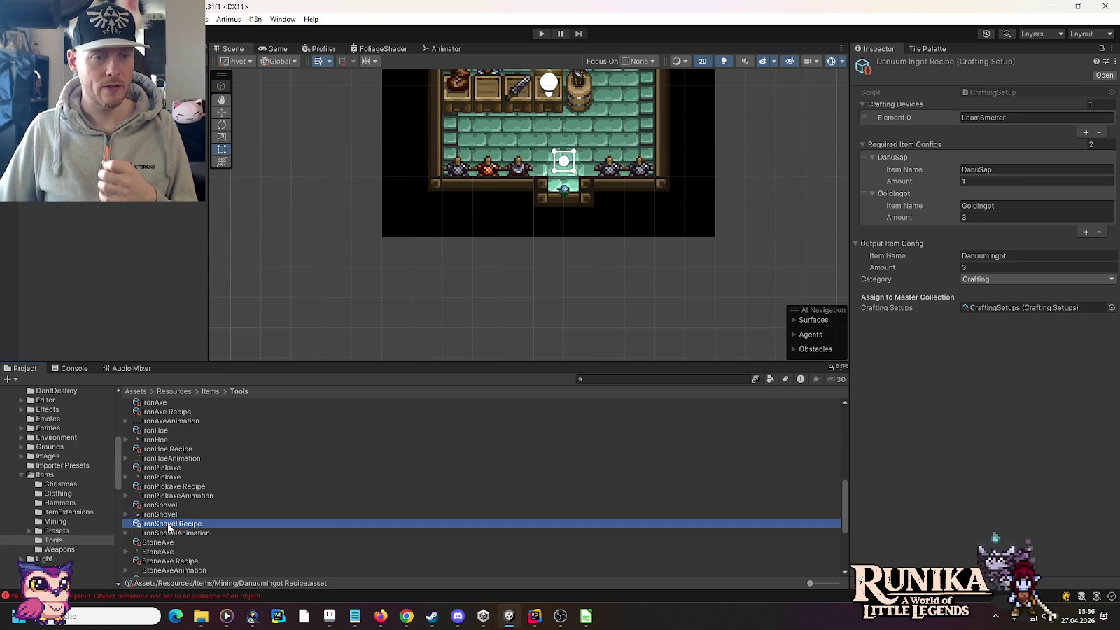
{"action": "left_click", "coordinate": [998, 169]}
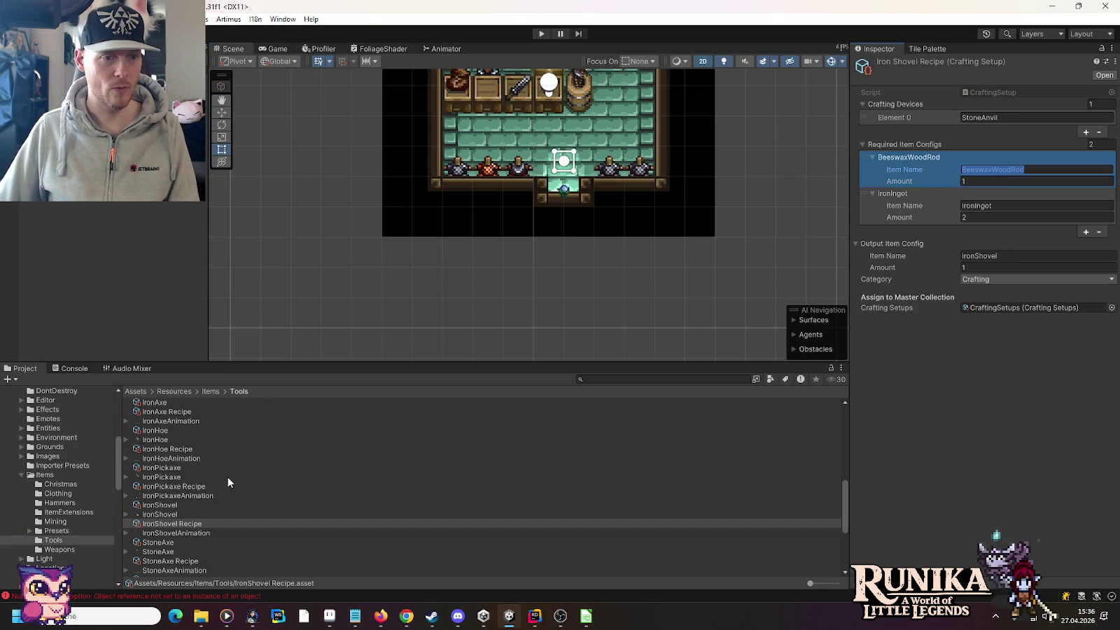
{"action": "scroll", "coordinate": [227, 477], "scroll_direction": "up", "scroll_amount": 6}
{"action": "scroll", "coordinate": [227, 477], "scroll_direction": "up", "scroll_amount": 1}
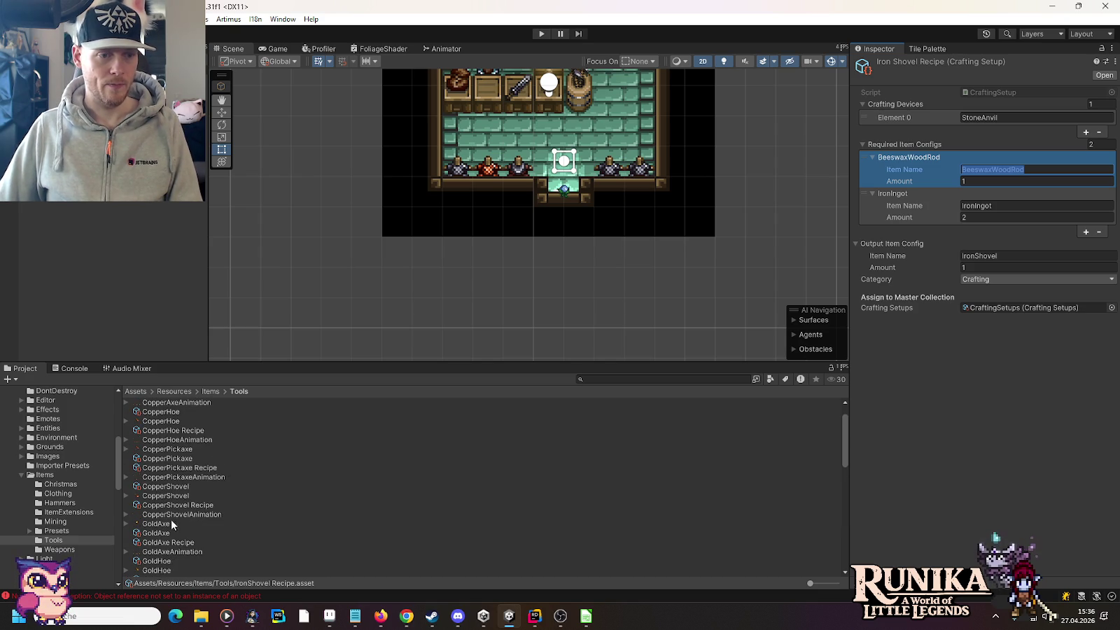
Replace WoodRod with BeeswaxWoodRod in the GoldAxe and GoldHoe recipes
{"action": "left_click", "coordinate": [171, 542]}
{"action": "left_click", "coordinate": [997, 205]}
{"action": "type", "text": "BeeswaxWoodRod"}
{"action": "scroll", "coordinate": [252, 495], "scroll_direction": "down", "scroll_amount": 6}
{"action": "scroll", "coordinate": [210, 474], "scroll_direction": "up", "scroll_amount": 2}
{"action": "left_click", "coordinate": [196, 475]}
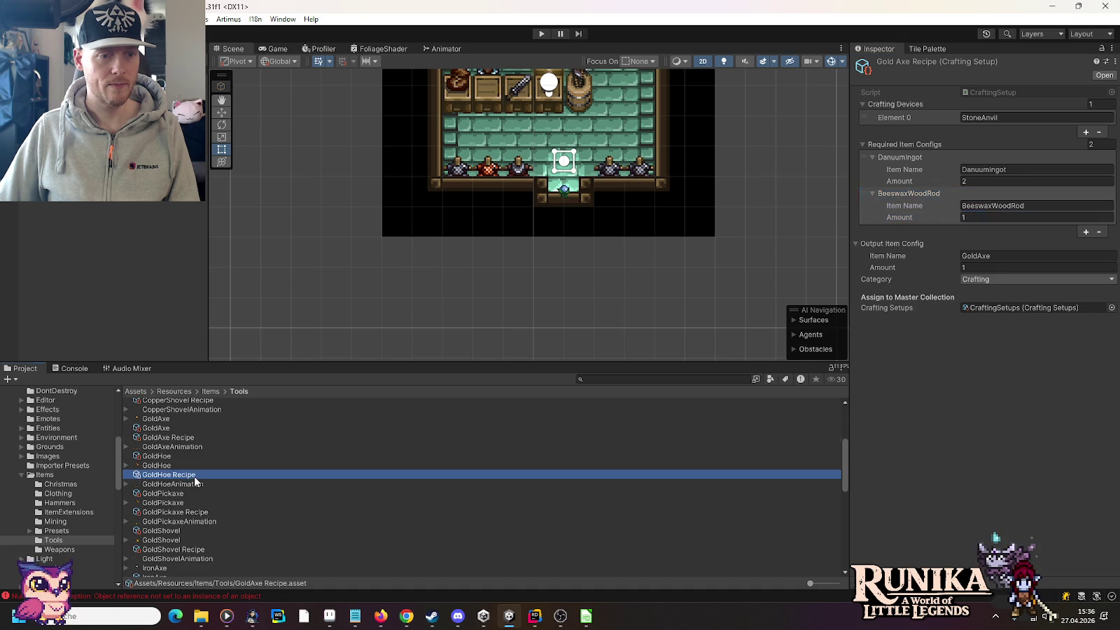
{"action": "left_click", "coordinate": [1008, 205]}
{"action": "type", "text": "BeeswaxWoodRod"}
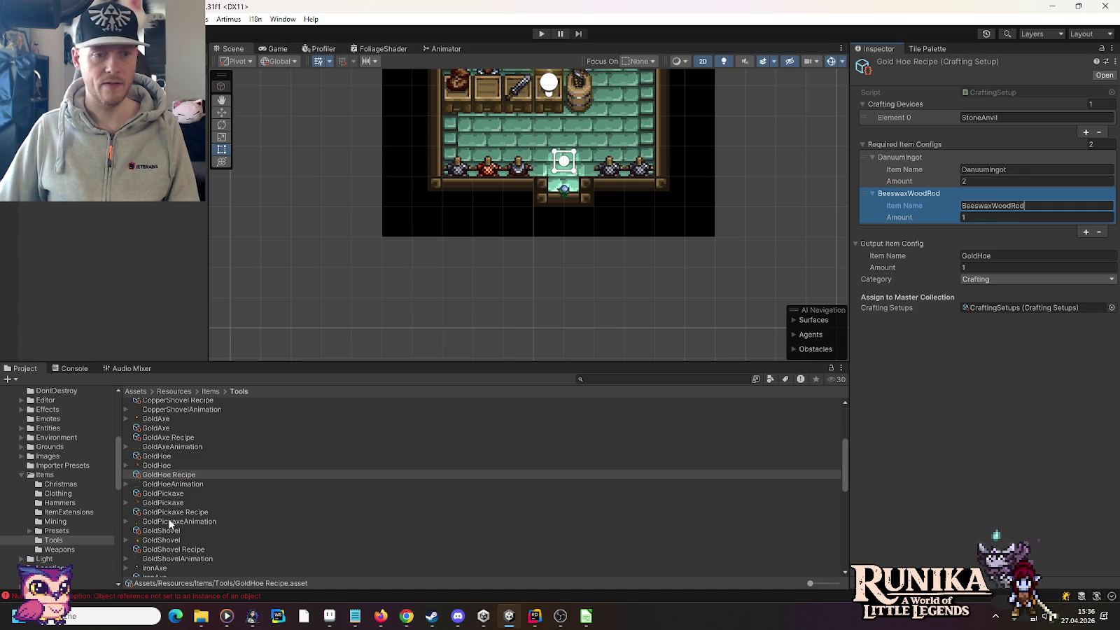
Replace WoodRod with BeeswaxWoodRod in the GoldPickaxe and GoldShovel recipes
{"action": "left_click", "coordinate": [165, 511]}
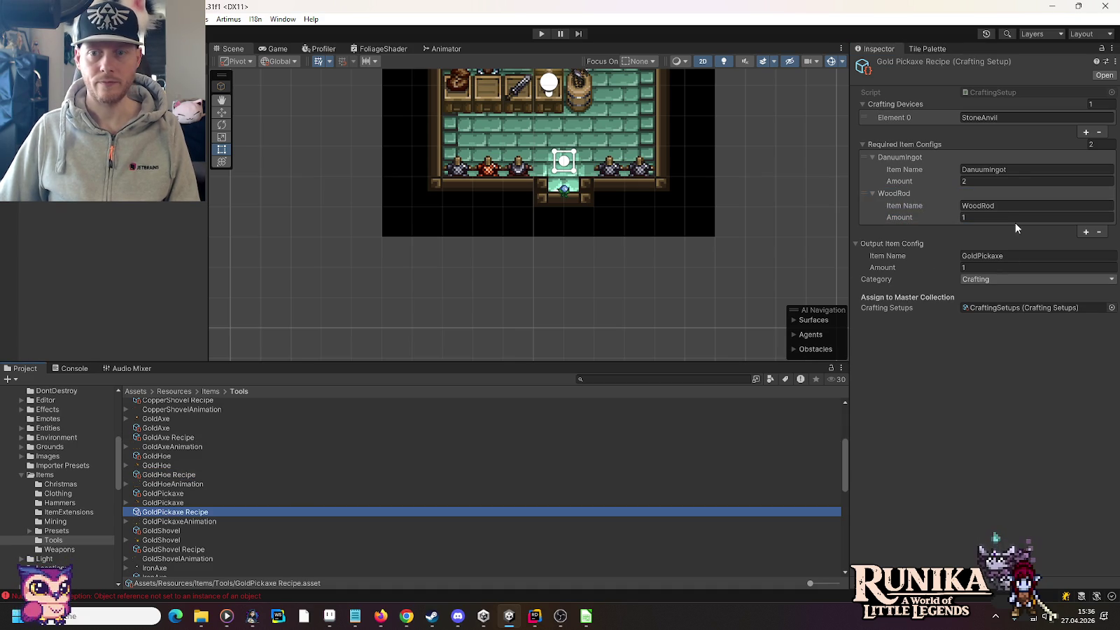
{"action": "left_click", "coordinate": [1000, 205]}
{"action": "type", "text": "BeeswaxWoodRod"}
{"action": "scroll", "coordinate": [217, 485], "scroll_direction": "down", "scroll_amount": 2}
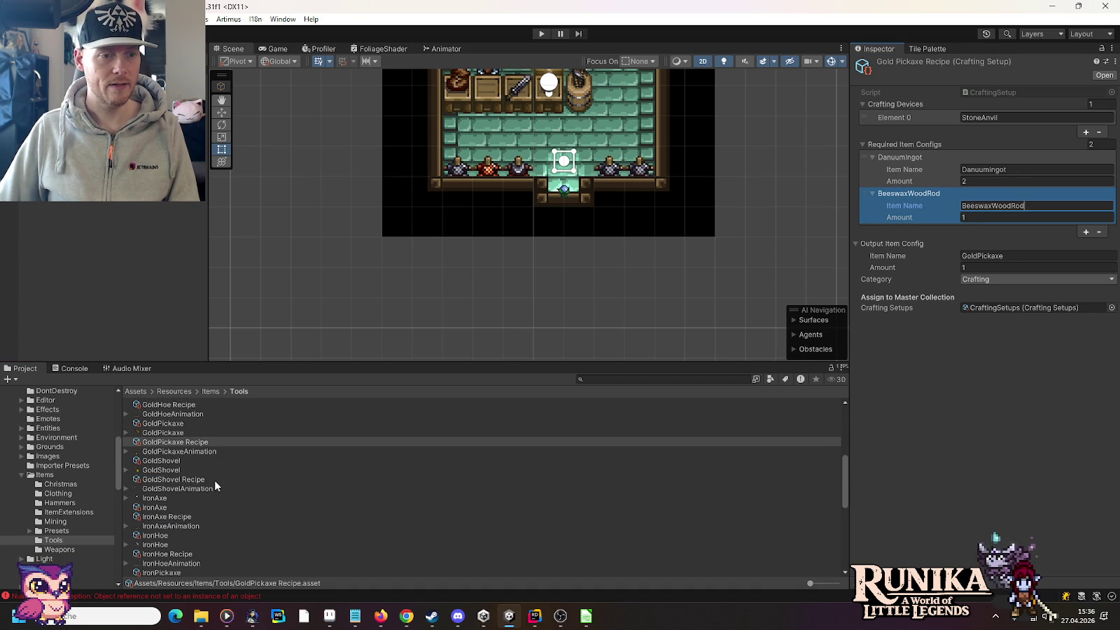
{"action": "left_click", "coordinate": [188, 480]}
{"action": "left_click", "coordinate": [1000, 205]}
{"action": "type", "text": "BeeswaxWoodRod"}
{"action": "left_click", "coordinate": [60, 549]}
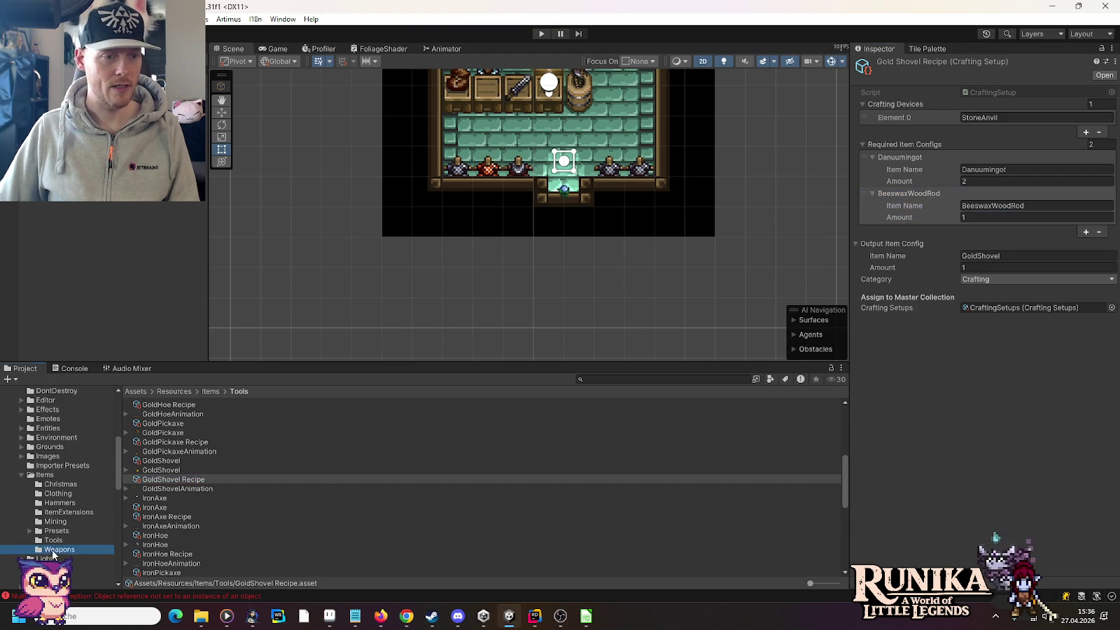
Change the WoodRod ingredient of the GoldBroadSword and GoldScythe recipes to BeeswaxWoodRod
{"action": "scroll", "coordinate": [295, 486], "scroll_direction": "down", "scroll_amount": 2}
{"action": "scroll", "coordinate": [296, 492], "scroll_direction": "up", "scroll_amount": 1}
{"action": "scroll", "coordinate": [297, 492], "scroll_direction": "down", "scroll_amount": 1}
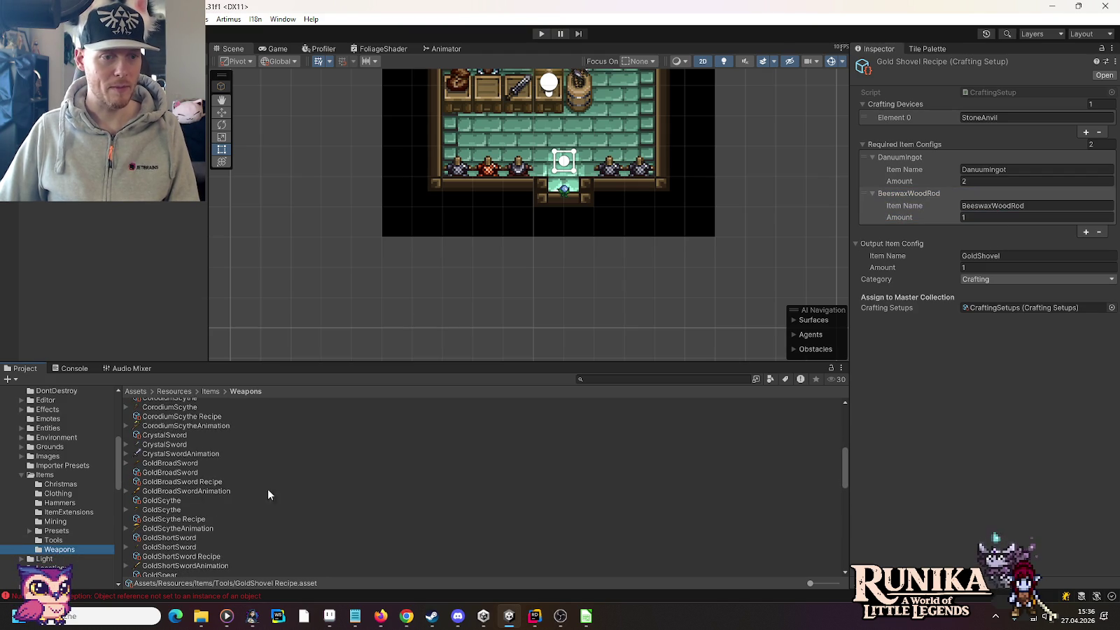
{"action": "left_click", "coordinate": [167, 481]}
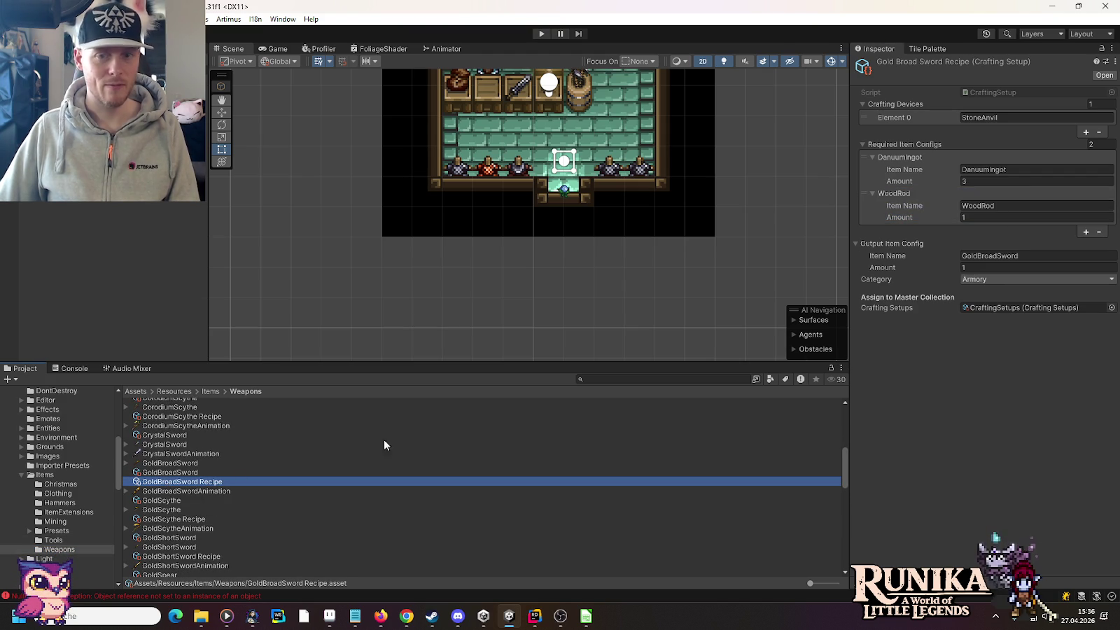
{"action": "left_click", "coordinate": [999, 205]}
{"action": "type", "text": "BeeswaxWoodRod"}
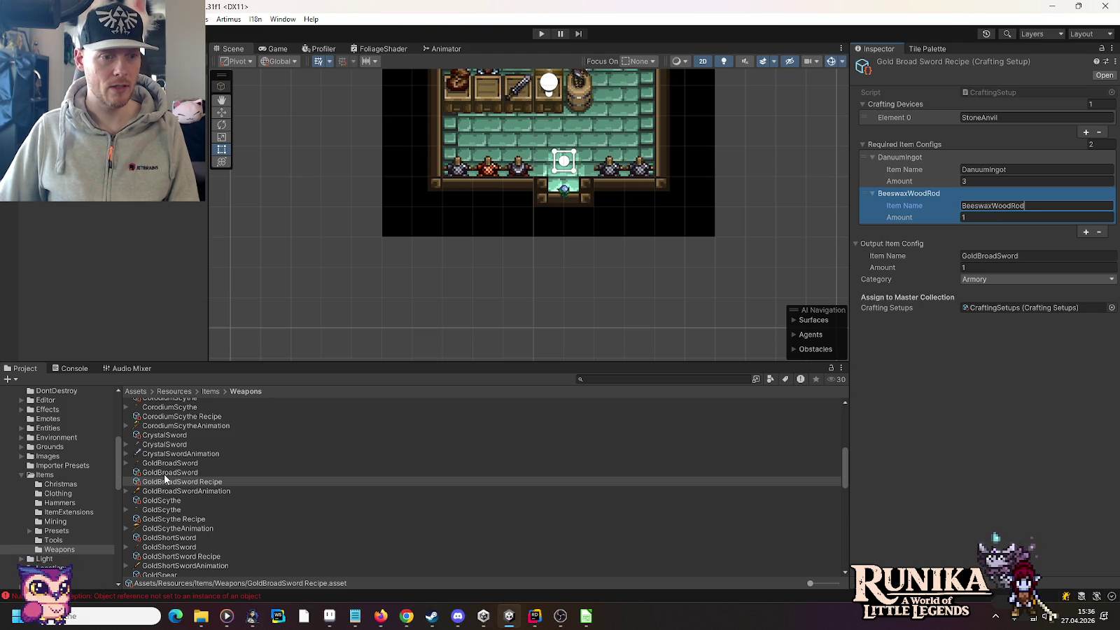
{"action": "left_click", "coordinate": [160, 519]}
{"action": "left_click", "coordinate": [986, 205]}
{"action": "type", "text": "BeeswaxWoodRod"}
Switch the GoldShortSword, GoldSpear and GoldSword recipes' WoodRod ingredient to BeeswaxWoodRod
{"action": "scroll", "coordinate": [179, 516], "scroll_direction": "down", "scroll_amount": 3}
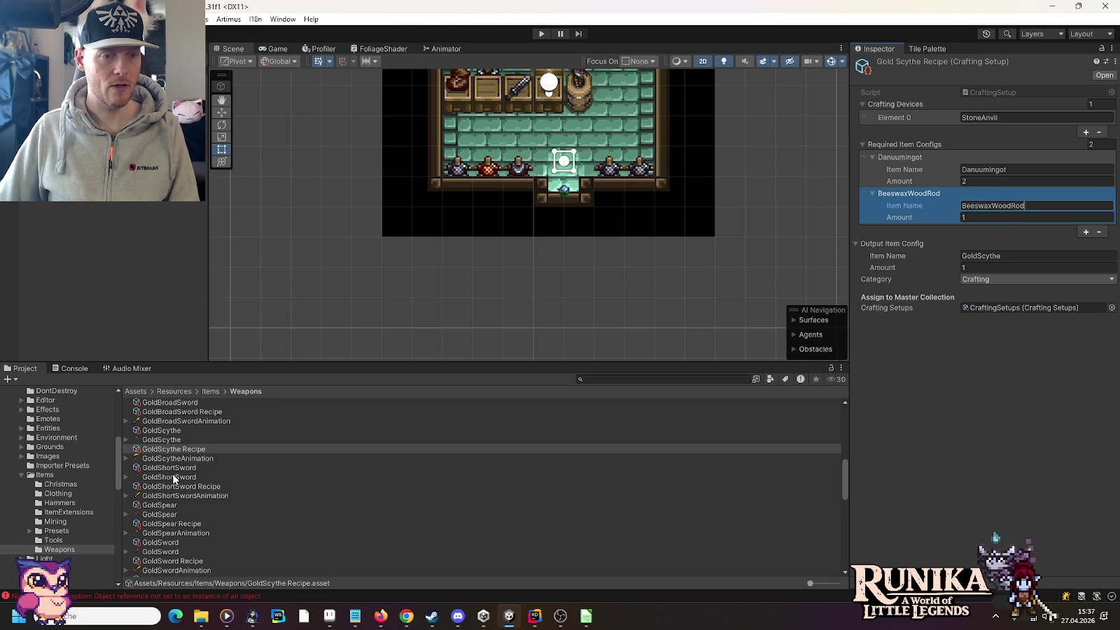
{"action": "left_click", "coordinate": [171, 490]}
{"action": "left_click", "coordinate": [986, 206]}
{"action": "type", "text": "BeeswaxWoodRod"}
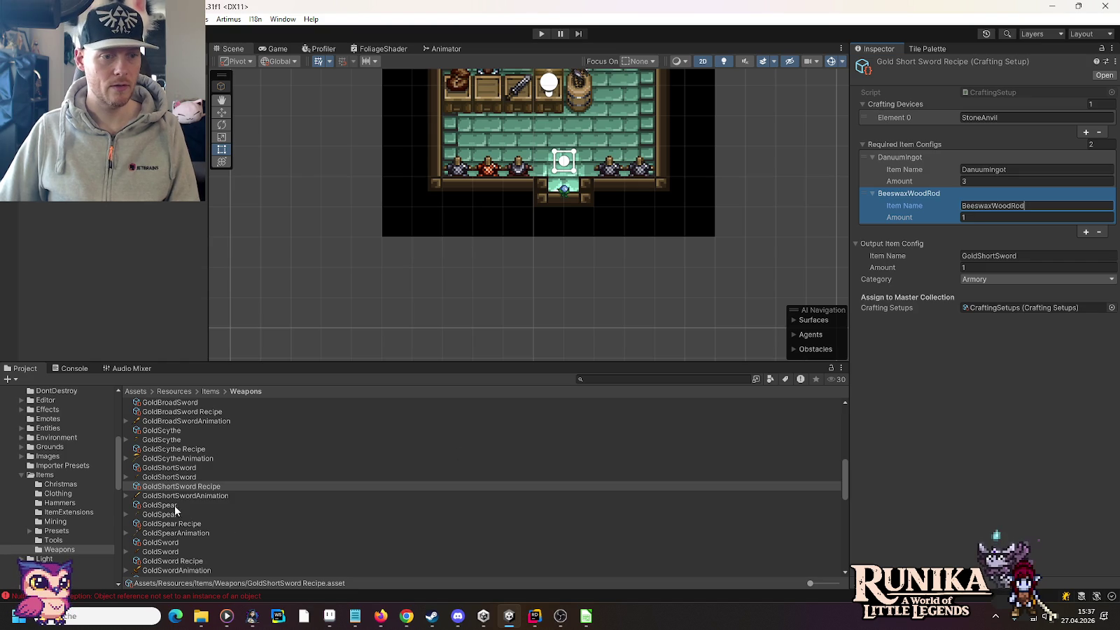
{"action": "left_click", "coordinate": [170, 524]}
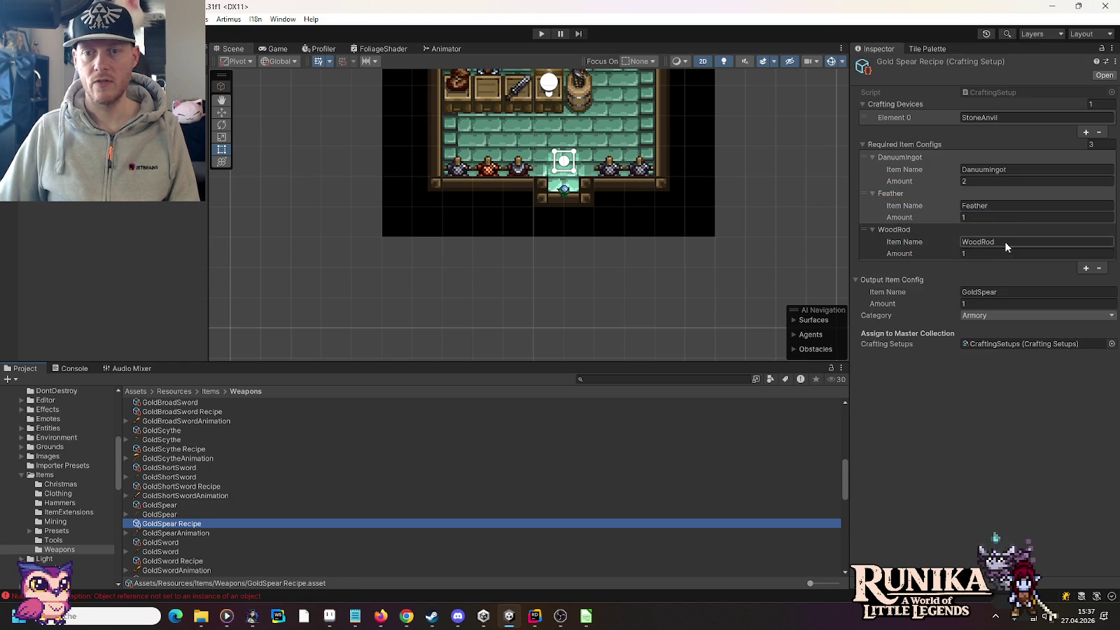
{"action": "left_click", "coordinate": [988, 242]}
{"action": "scroll", "coordinate": [166, 503], "scroll_direction": "down", "scroll_amount": 3}
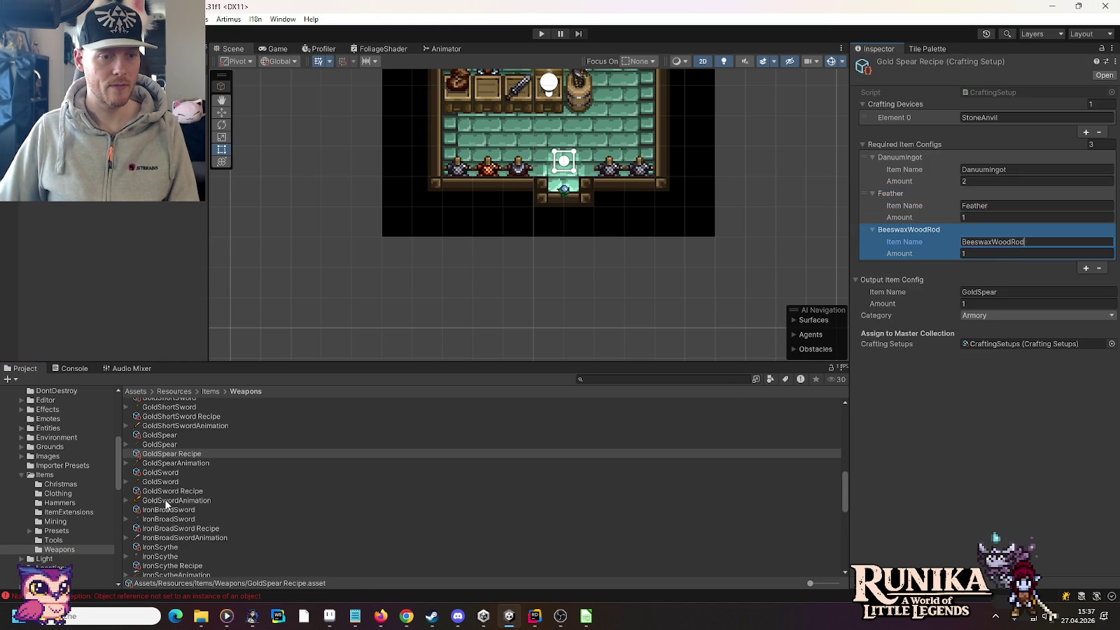
{"action": "left_click", "coordinate": [168, 491]}
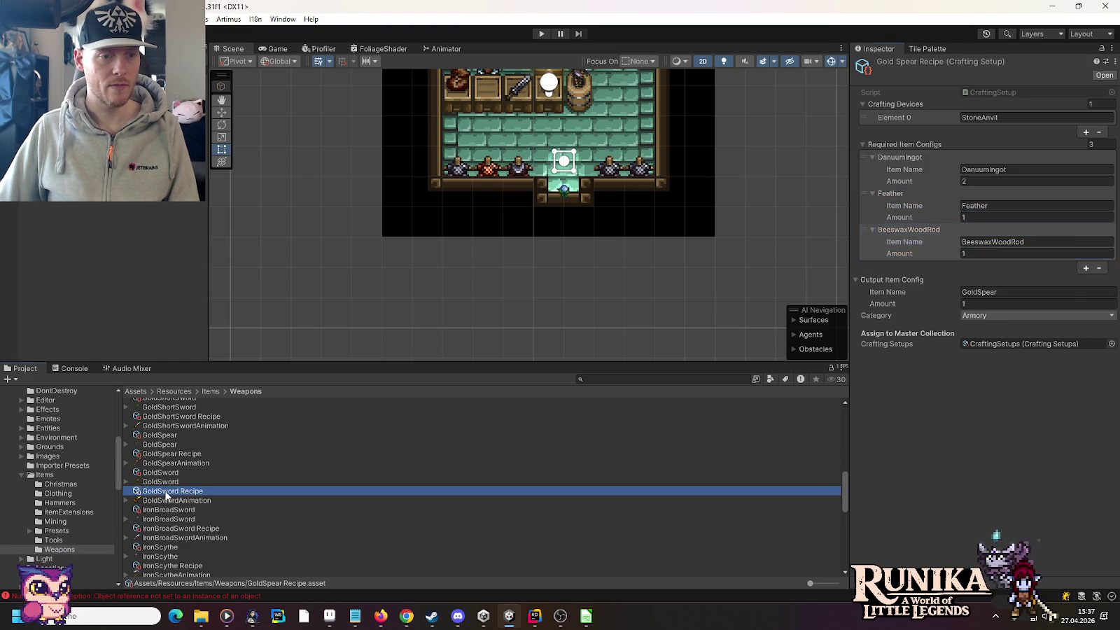
{"action": "left_click", "coordinate": [993, 205]}
{"action": "type", "text": "BeeswaxWoodRod"}
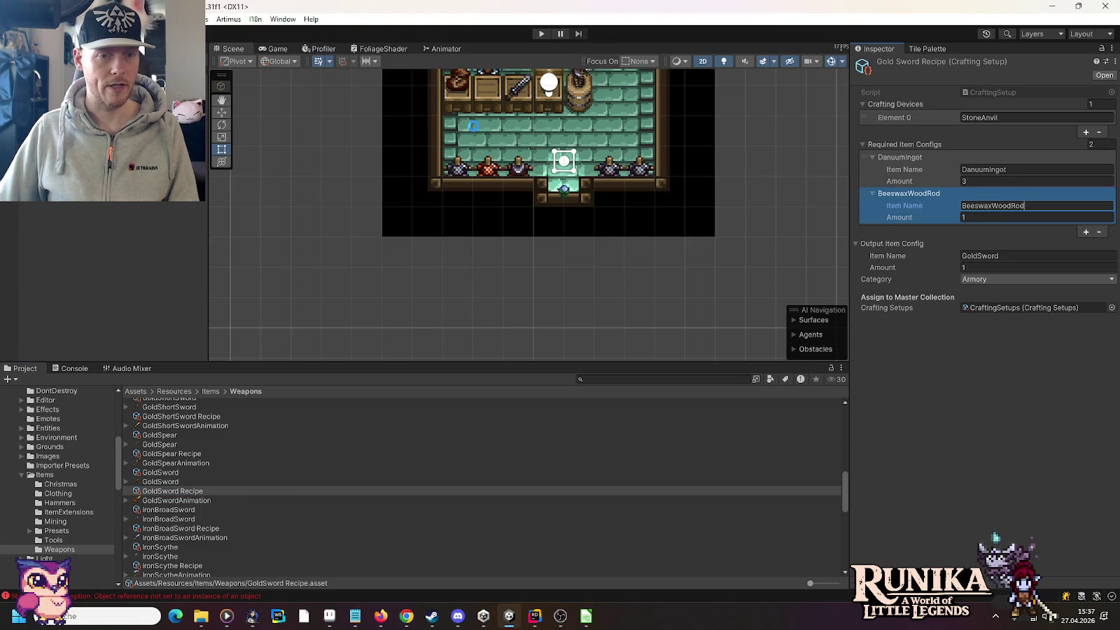
{"action": "key", "text": "Return"}
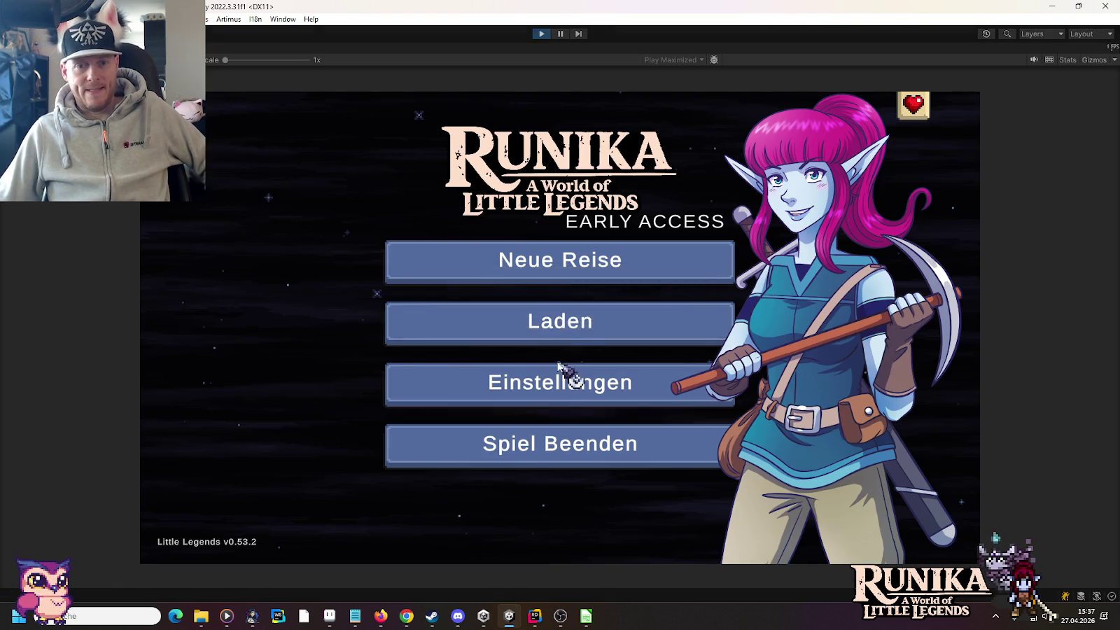
Load the saved game from the Laden screen and continue into the village of Weldheim
{"action": "left_click", "coordinate": [564, 324]}
{"action": "left_click", "coordinate": [477, 287]}
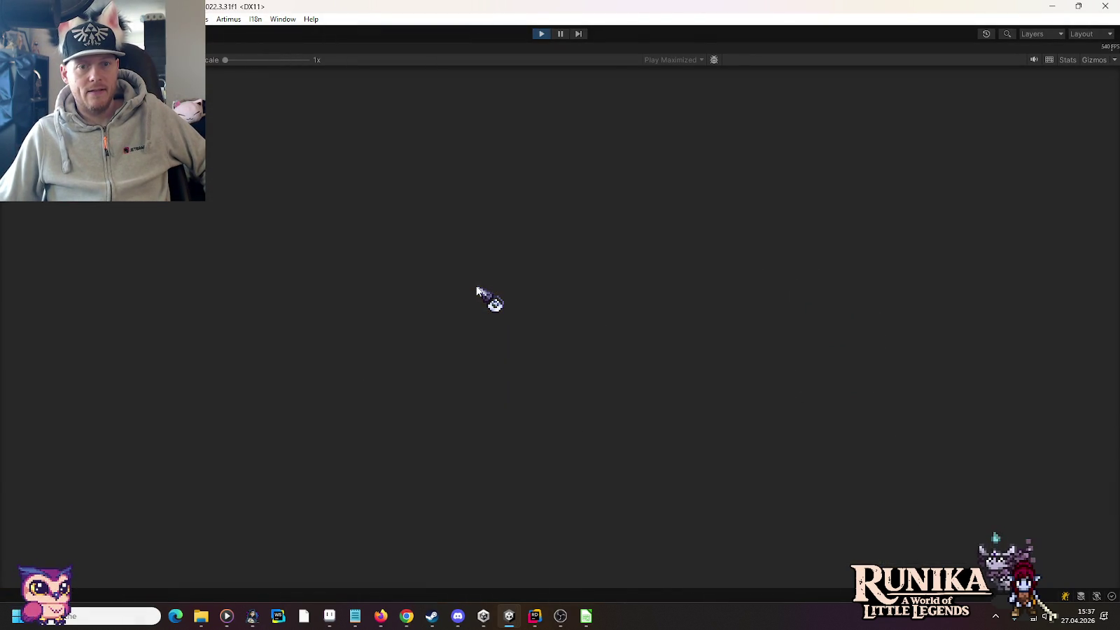
{"action": "left_click", "coordinate": [528, 460]}
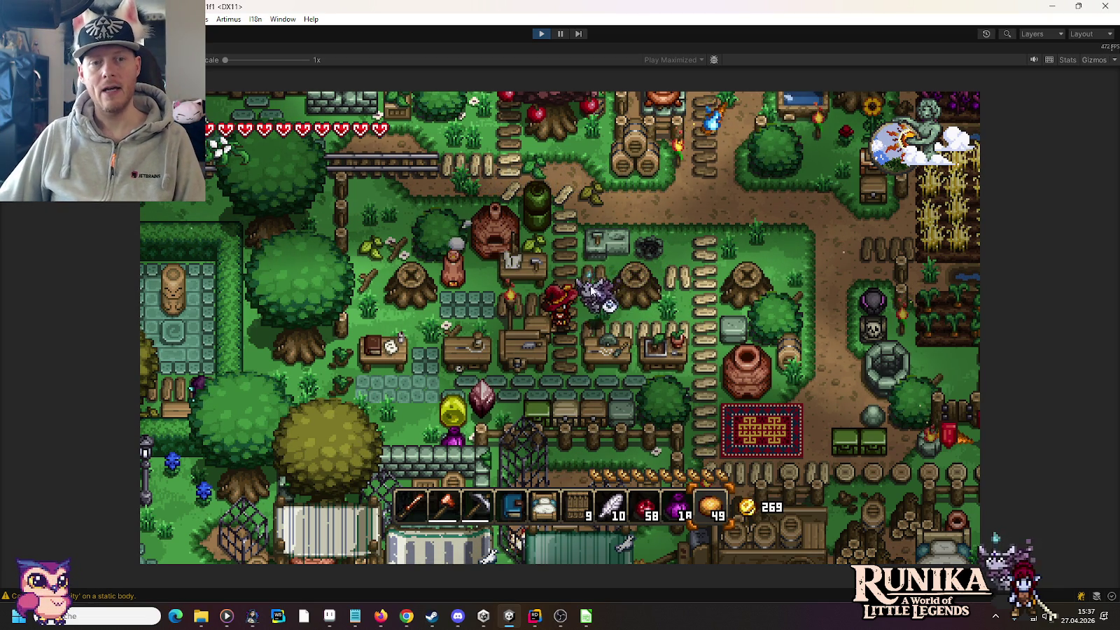
Walk to the crafting station, open the recipe book and move the 99 gold bars to an empty slot
{"action": "key", "text": "w+d"}
{"action": "key", "text": "e"}
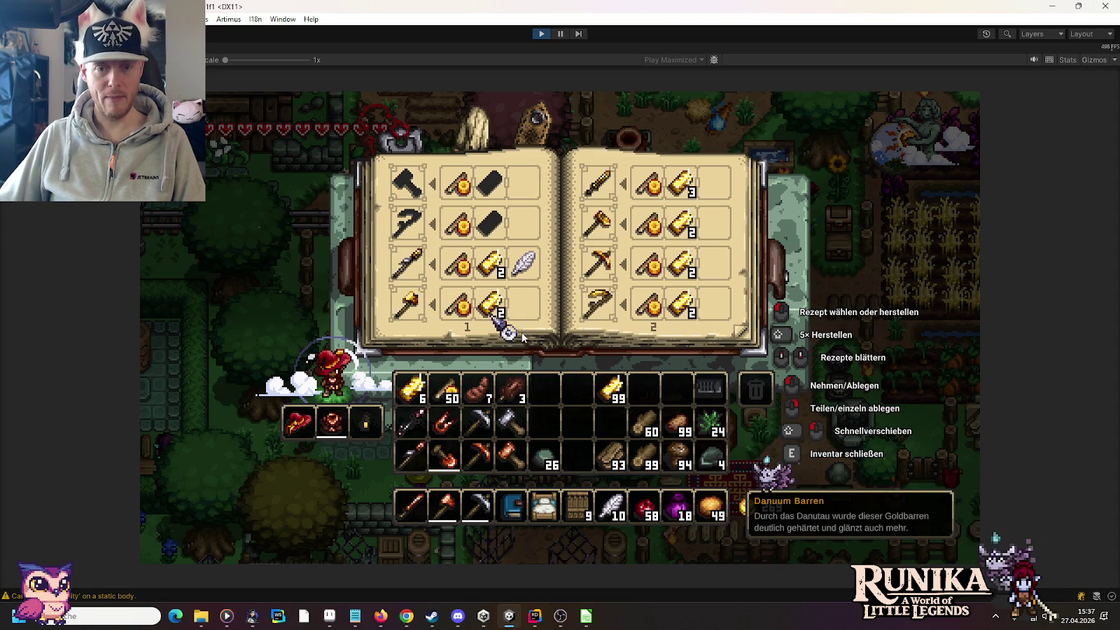
{"action": "left_click", "coordinate": [613, 388]}
{"action": "left_click", "coordinate": [580, 455]}
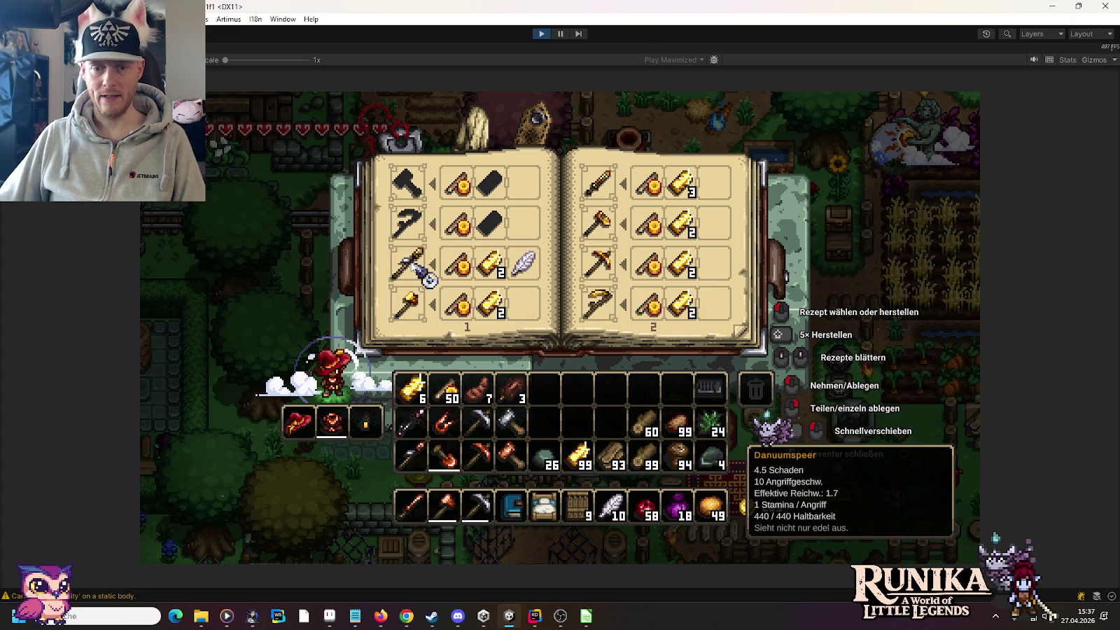
Craft the Danuumspeer, Danuumaxt, Danuum Breitschwert, Danuumharke, Danuumspitzhake and Danuumsense, then turn to pages 3–4
{"action": "left_click", "coordinate": [413, 266]}
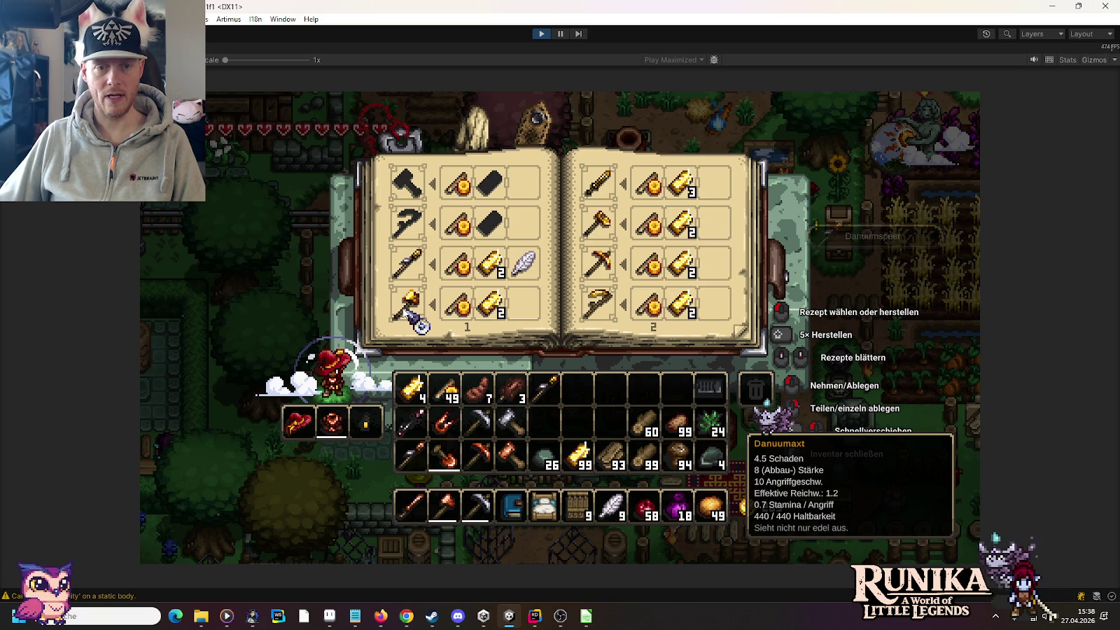
{"action": "left_click", "coordinate": [412, 316]}
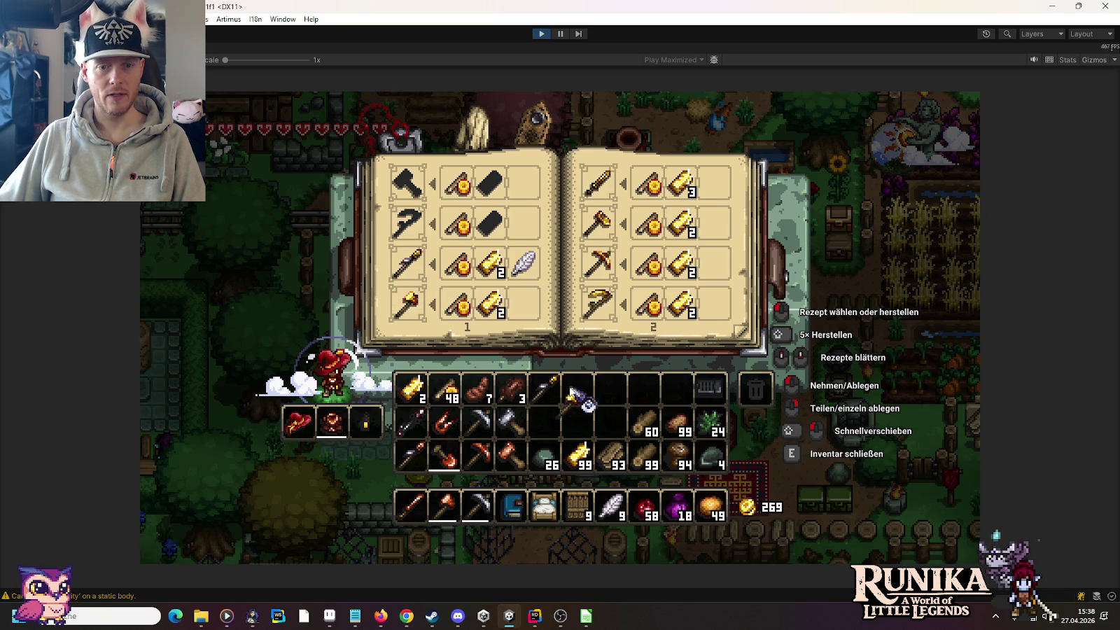
{"action": "left_click", "coordinate": [609, 198]}
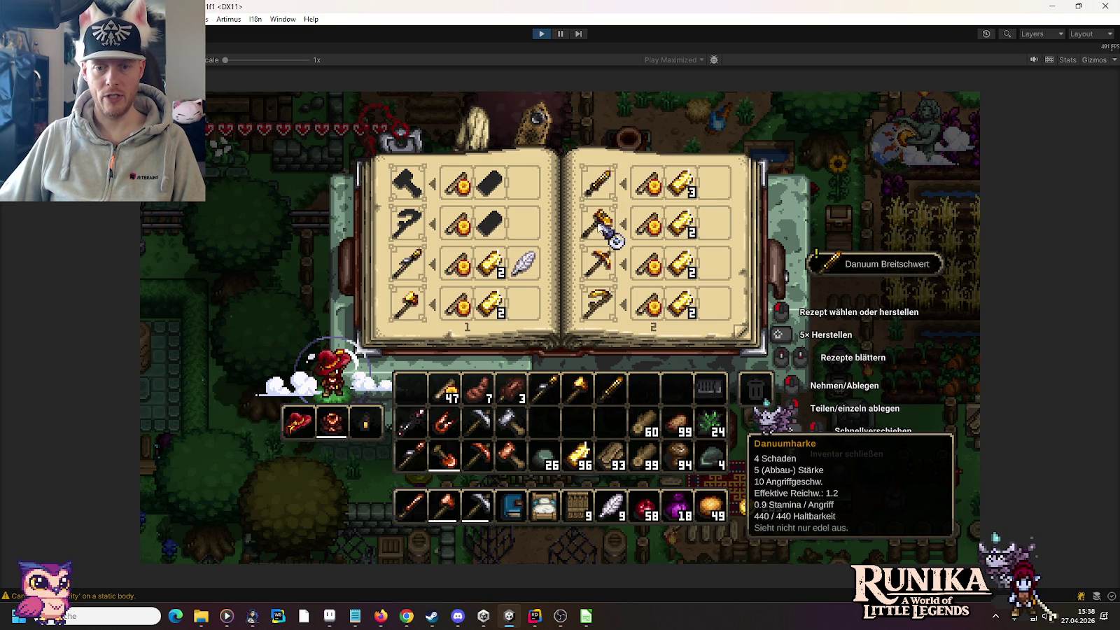
{"action": "left_click", "coordinate": [609, 233]}
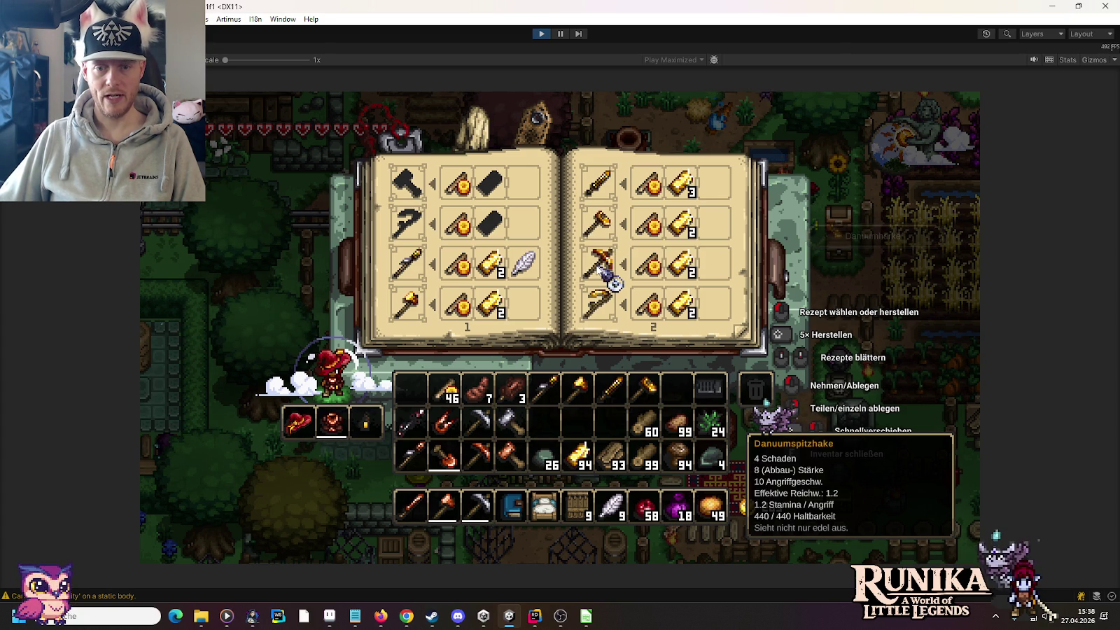
{"action": "left_click", "coordinate": [603, 272]}
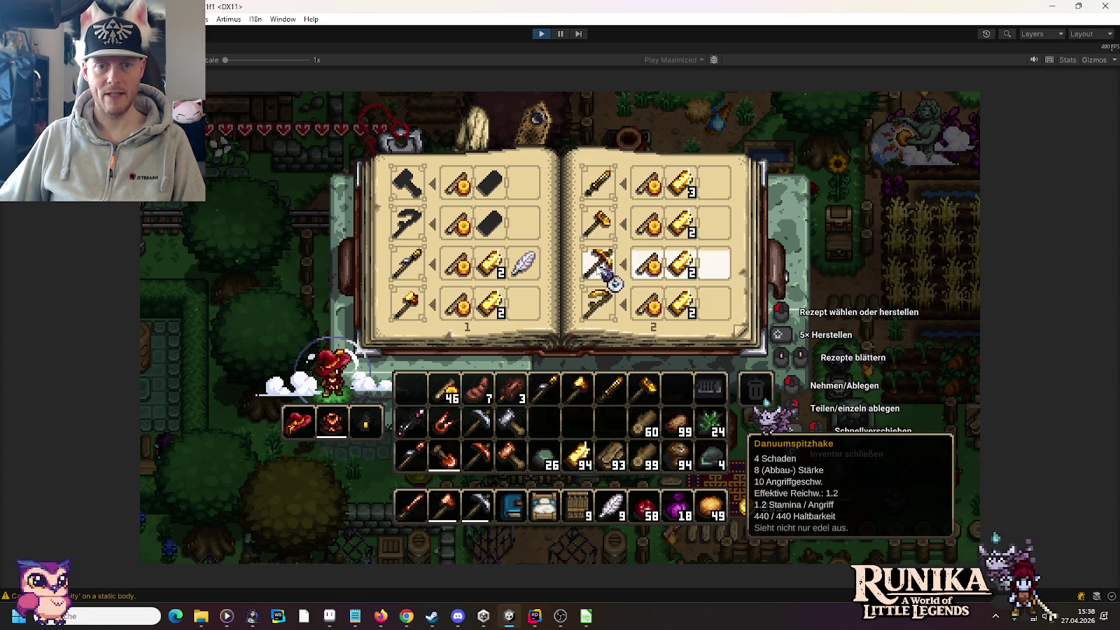
{"action": "mouse_move", "coordinate": [645, 388]}
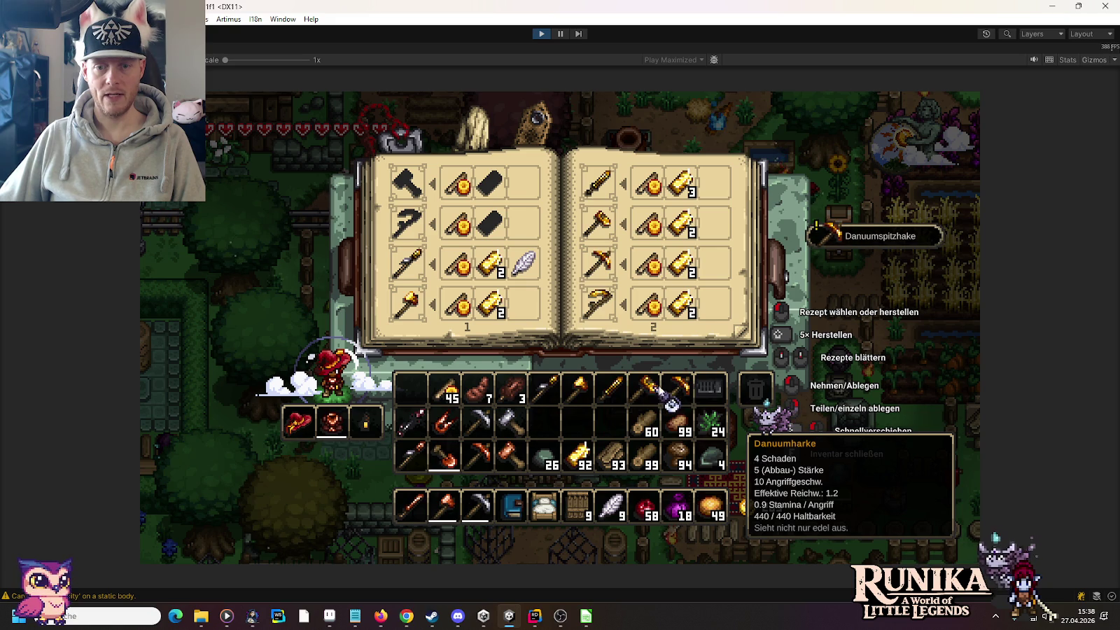
{"action": "mouse_move", "coordinate": [603, 306]}
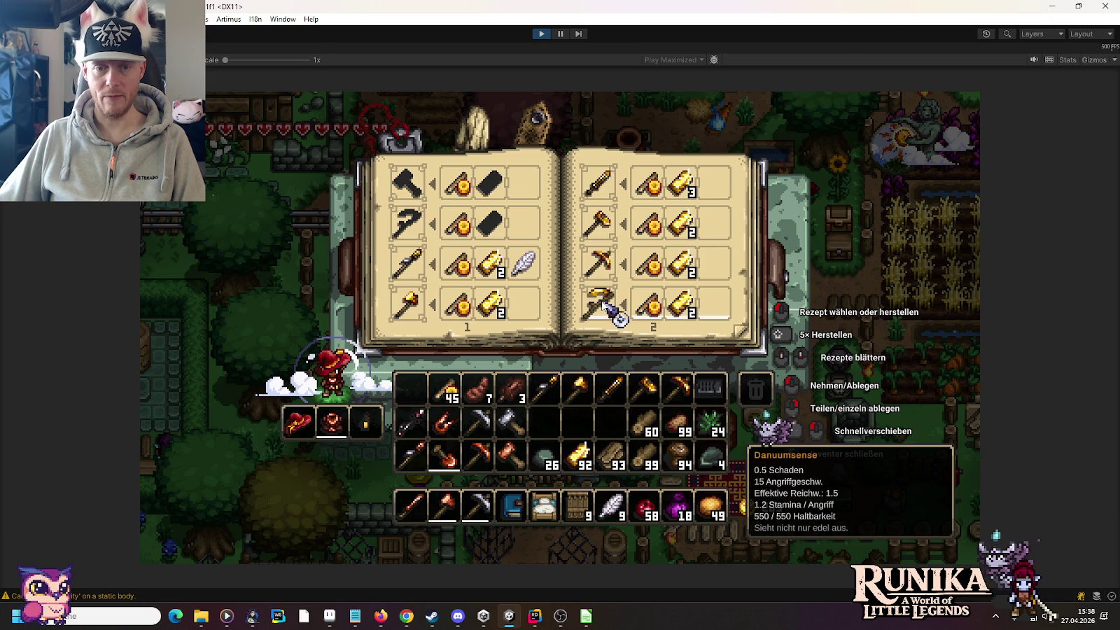
{"action": "left_click", "coordinate": [603, 306]}
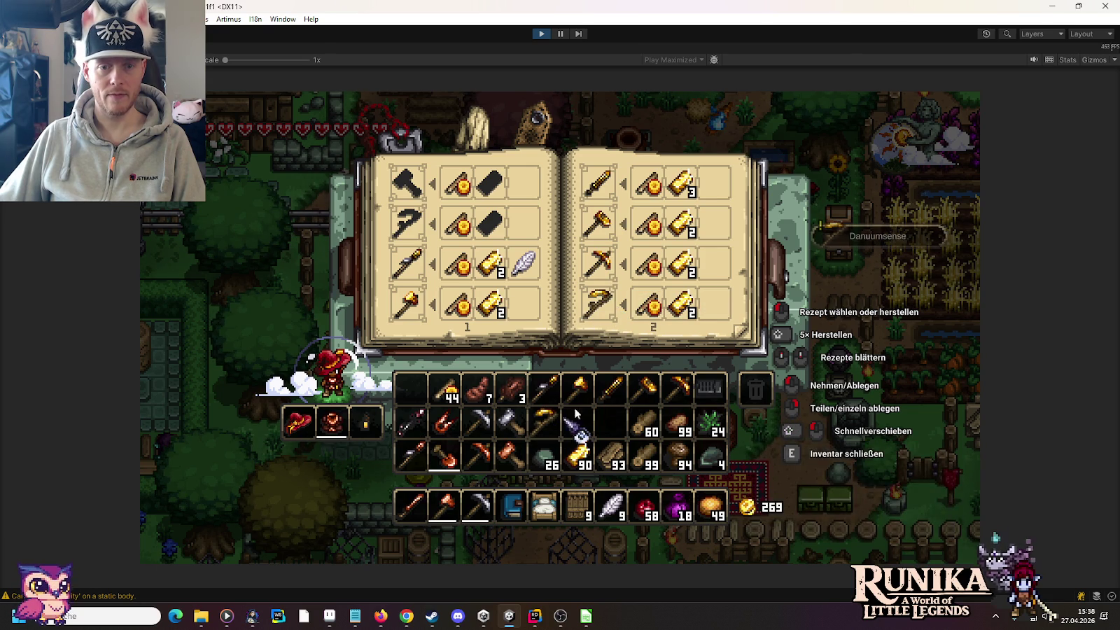
{"action": "left_click", "coordinate": [740, 336]}
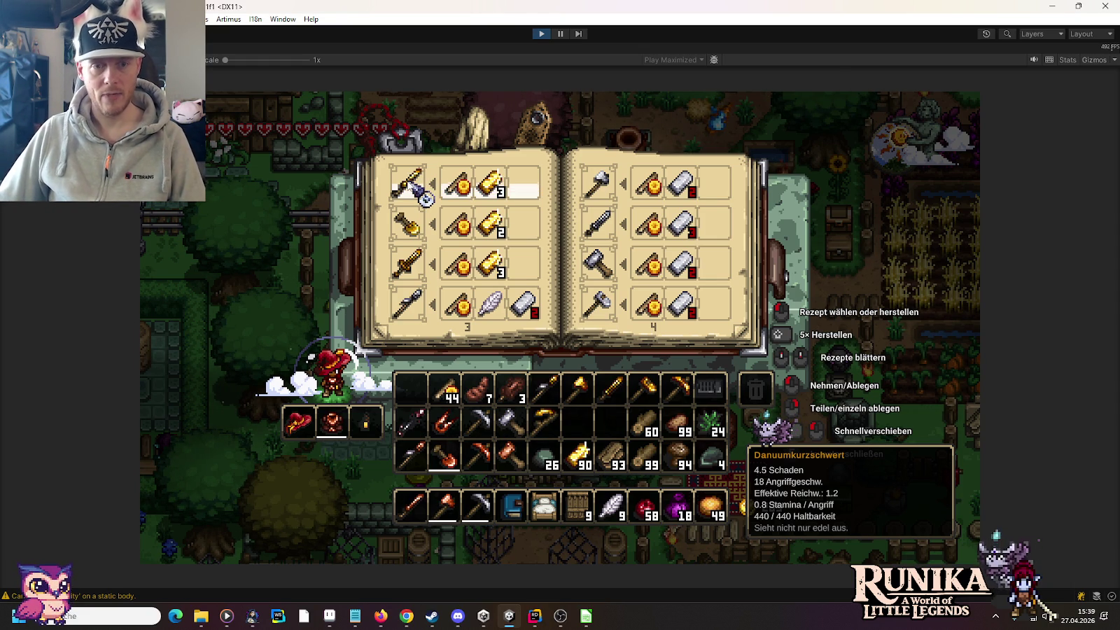
Craft the Danuumkurzschwert, Danuumschaufel and Danuumschwert from the recipe book
{"action": "left_click", "coordinate": [413, 186]}
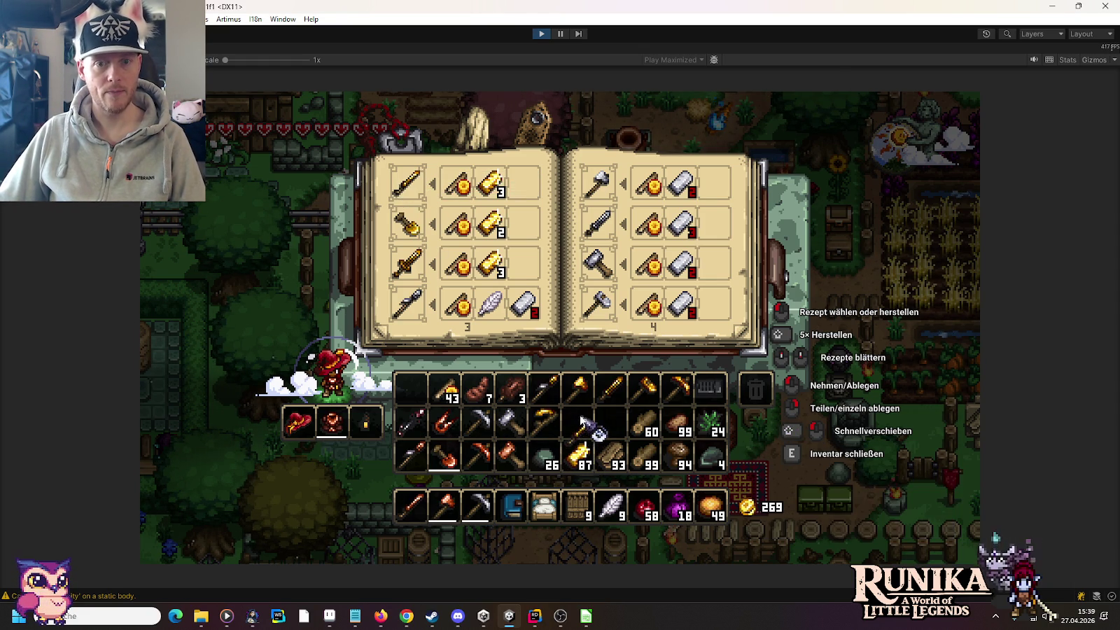
{"action": "left_click", "coordinate": [413, 225]}
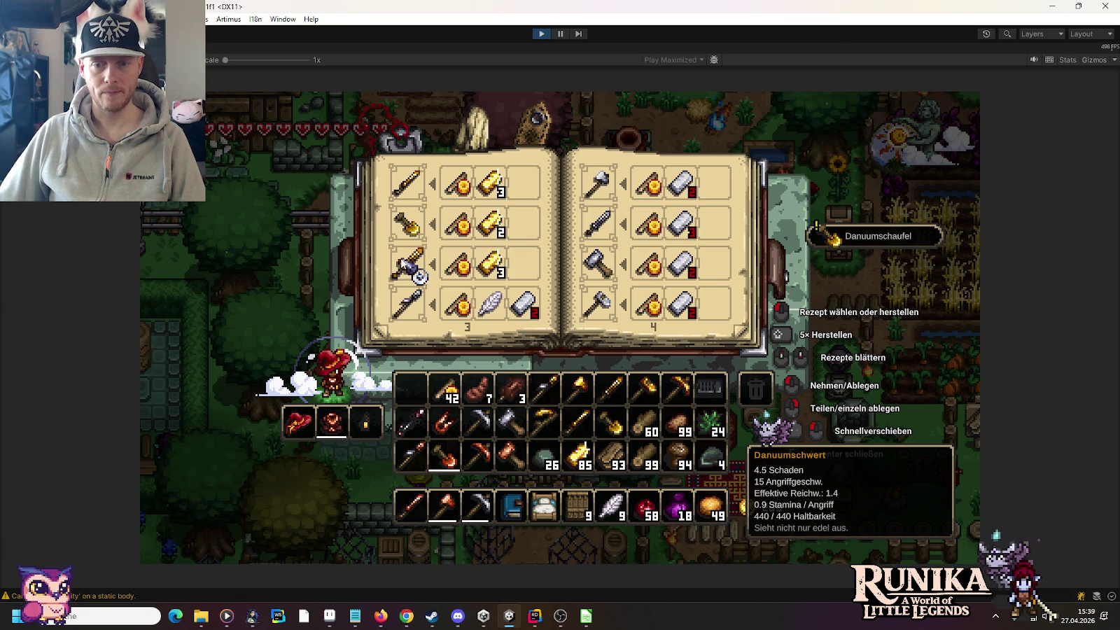
{"action": "left_click", "coordinate": [413, 270]}
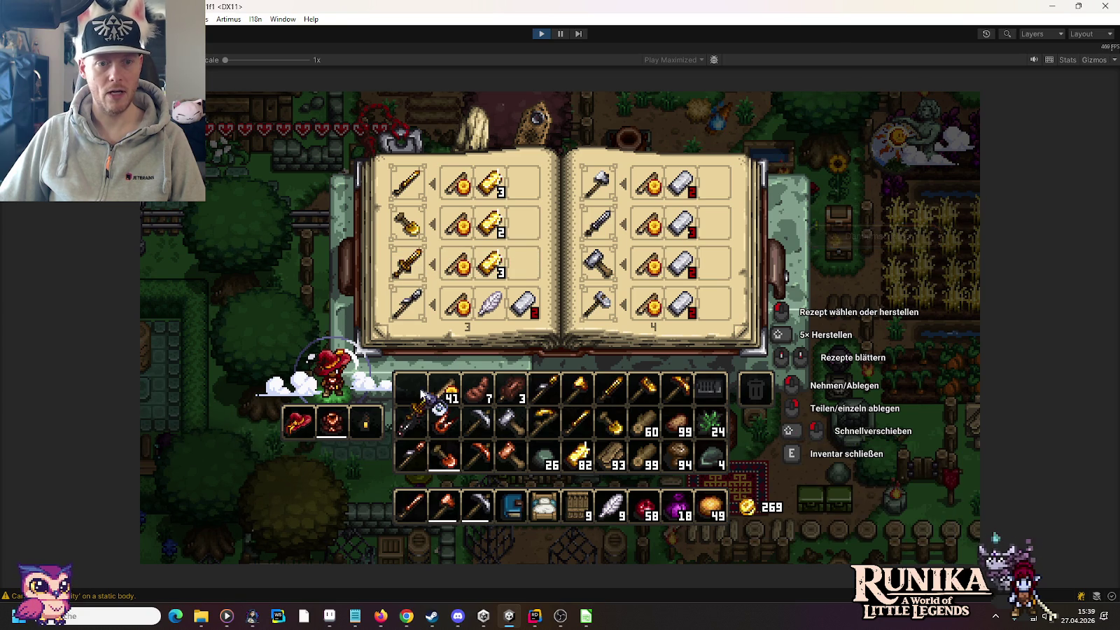
Browse the later recipe pages, then close the recipe book and inventory
{"action": "scroll", "coordinate": [448, 284], "scroll_direction": "down", "scroll_amount": 1}
{"action": "scroll", "coordinate": [448, 284], "scroll_direction": "down", "scroll_amount": 1}
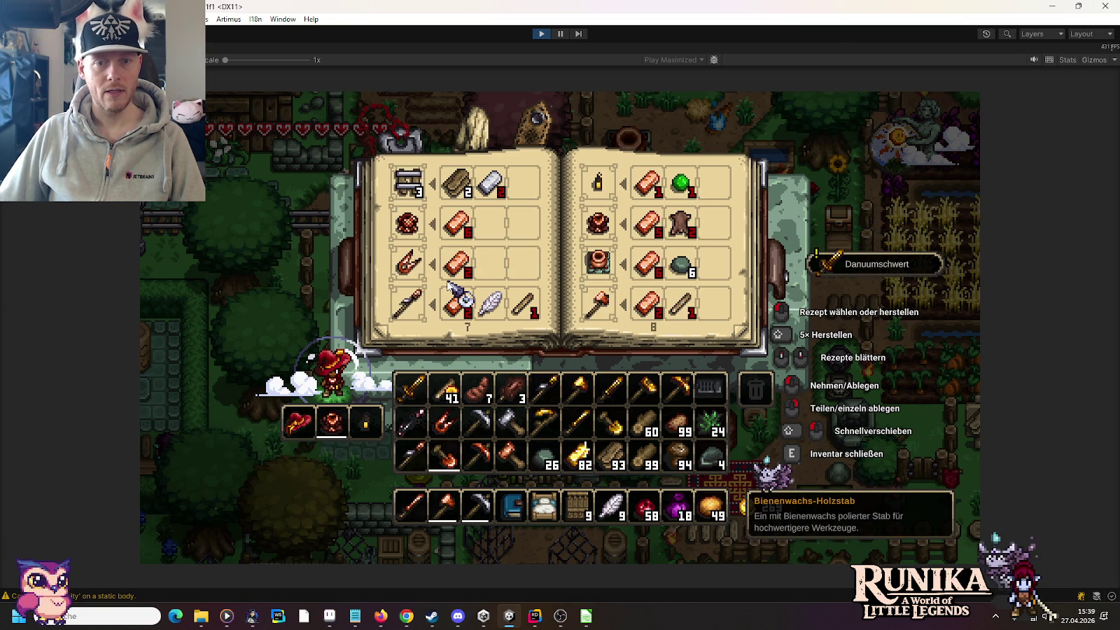
{"action": "scroll", "coordinate": [447, 284], "scroll_direction": "down", "scroll_amount": 1}
{"action": "scroll", "coordinate": [448, 283], "scroll_direction": "down", "scroll_amount": 1}
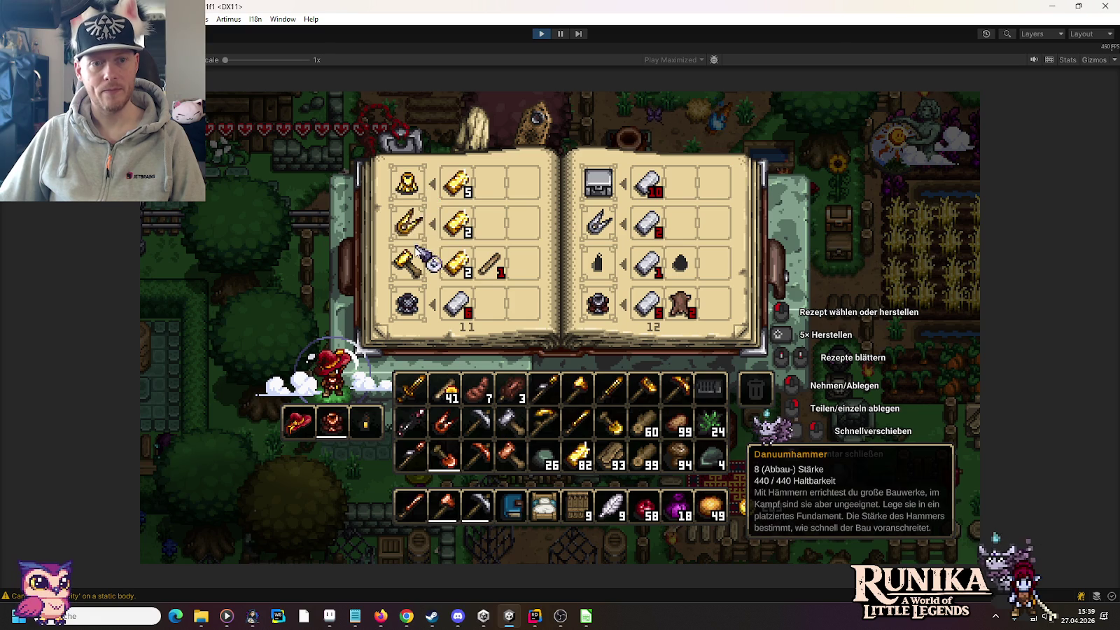
{"action": "scroll", "coordinate": [428, 270], "scroll_direction": "down", "scroll_amount": 1}
{"action": "scroll", "coordinate": [420, 264], "scroll_direction": "up", "scroll_amount": 1}
{"action": "key", "text": "Escape"}
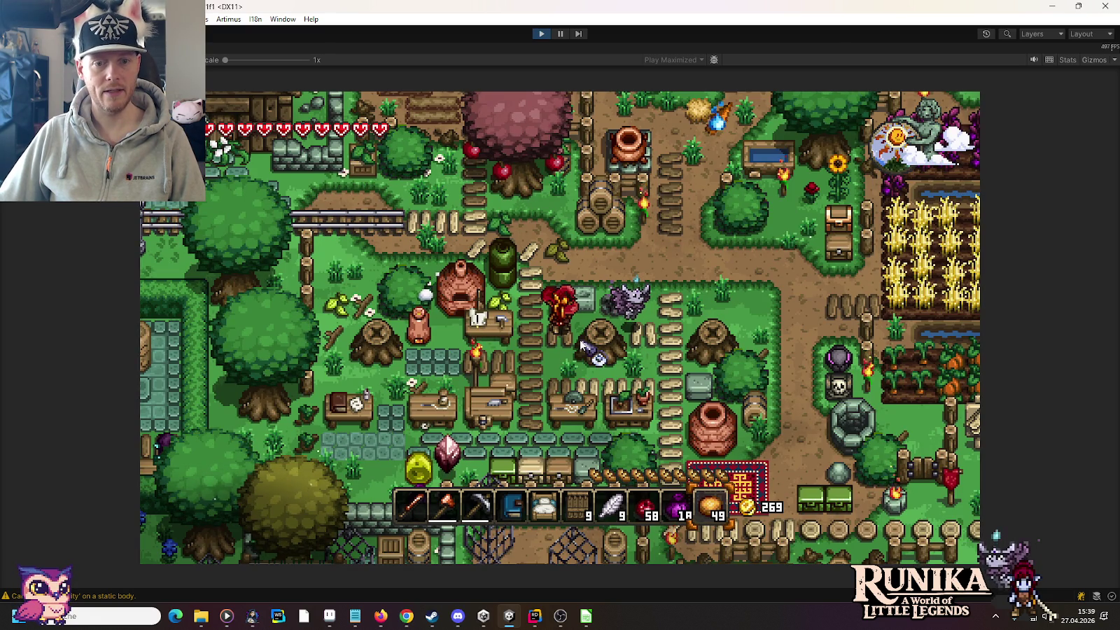
From the items Explorer window, go to little-legends-sources and open todo.txt in Notepad
{"action": "left_click", "coordinate": [355, 616]}
{"action": "mouse_move", "coordinate": [202, 619]}
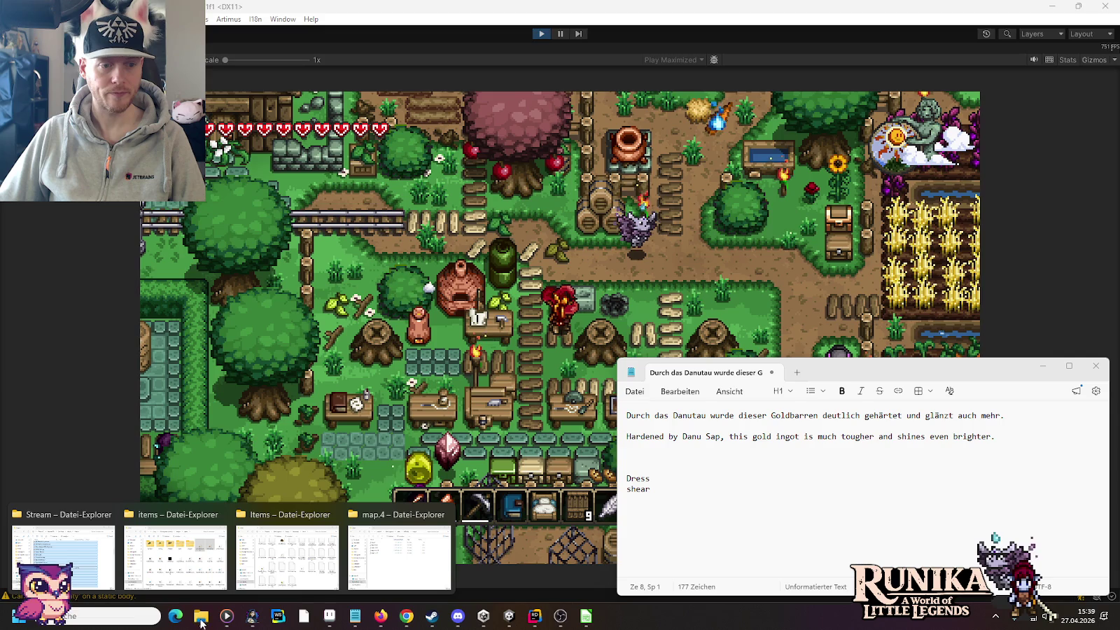
{"action": "left_click", "coordinate": [175, 553]}
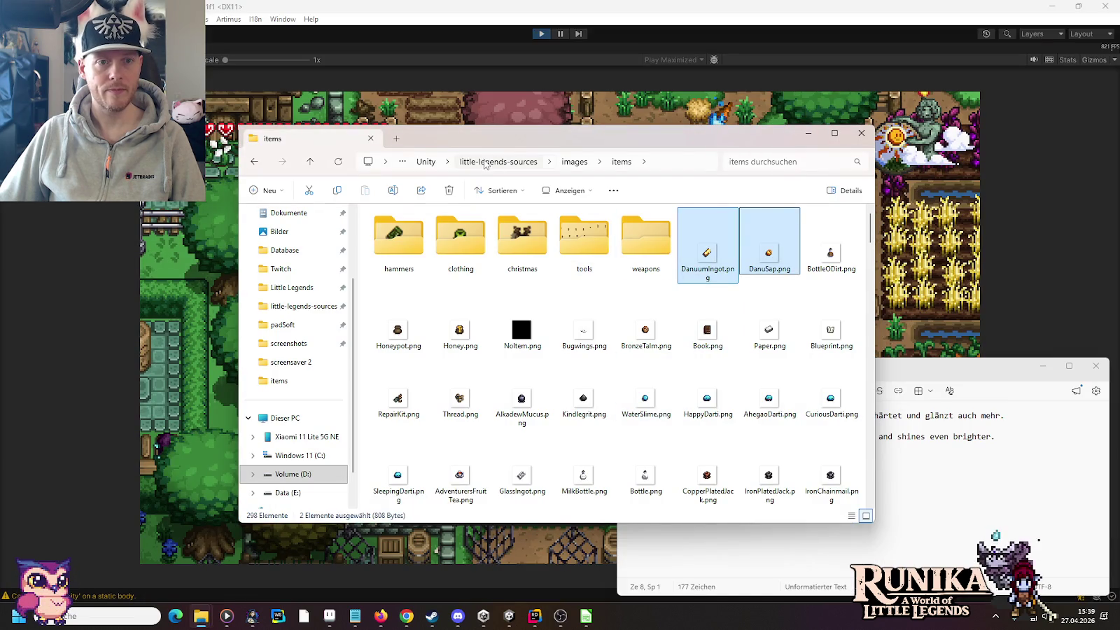
{"action": "left_click", "coordinate": [498, 161]}
{"action": "scroll", "coordinate": [576, 297], "scroll_direction": "down", "scroll_amount": 5}
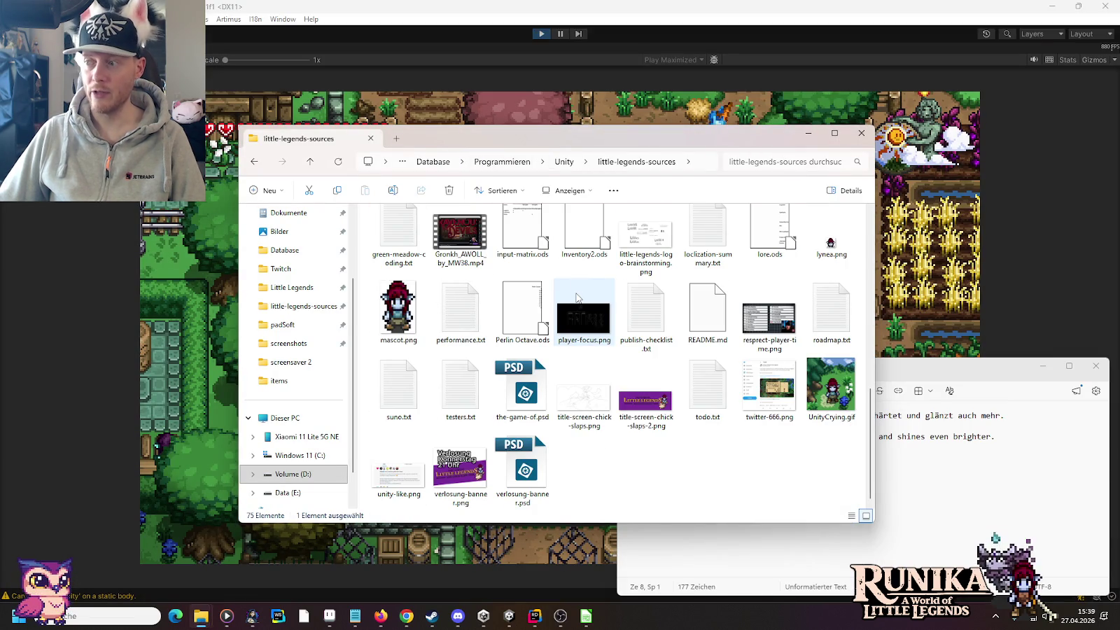
{"action": "double_click", "coordinate": [715, 400]}
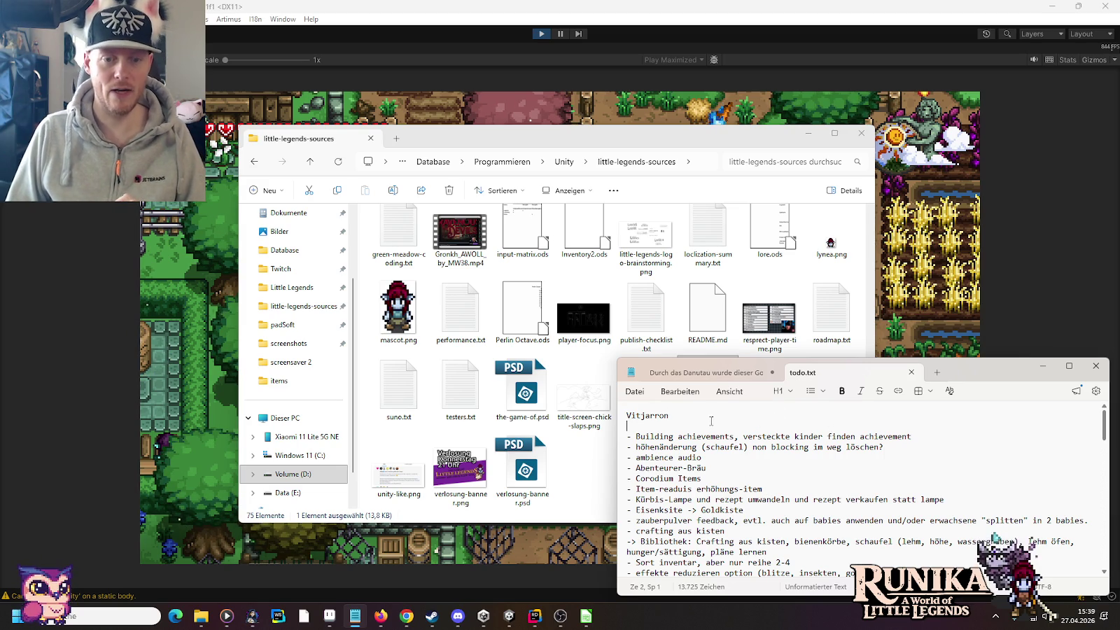
Add the todo line '- Goldkiste anlegen, genauso wie Gold KEttenhemd und wams' at the top, then return to Unity
{"action": "key", "text": "Return"}
{"action": "type", "text": "- Goldkiste anlegen, genauso wie Gold KEttenhemd und wams"}
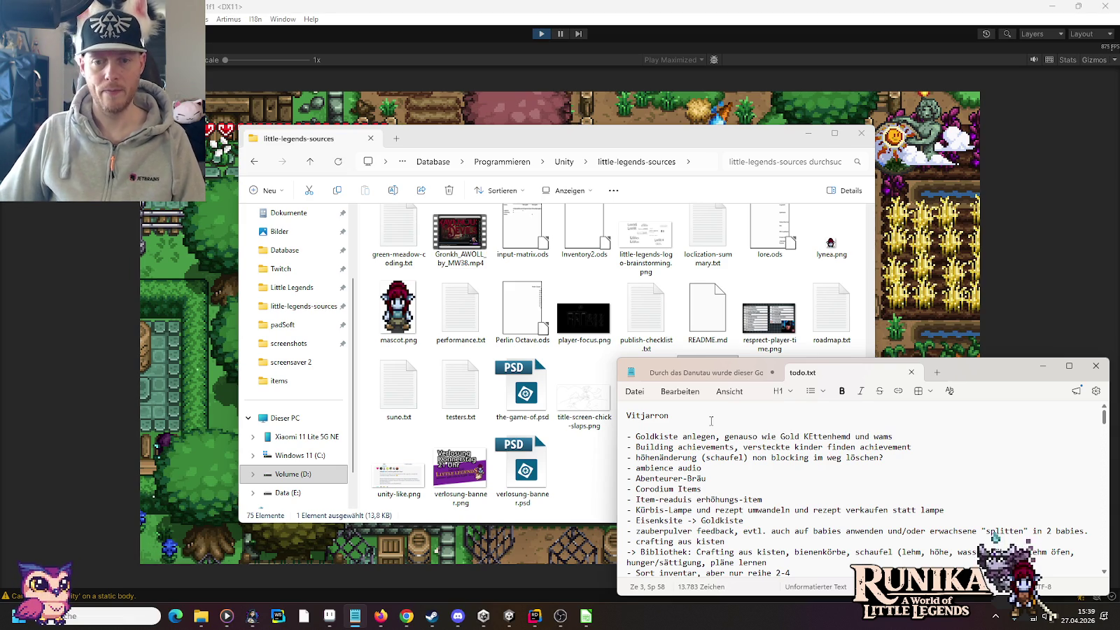
{"action": "left_click", "coordinate": [509, 616]}
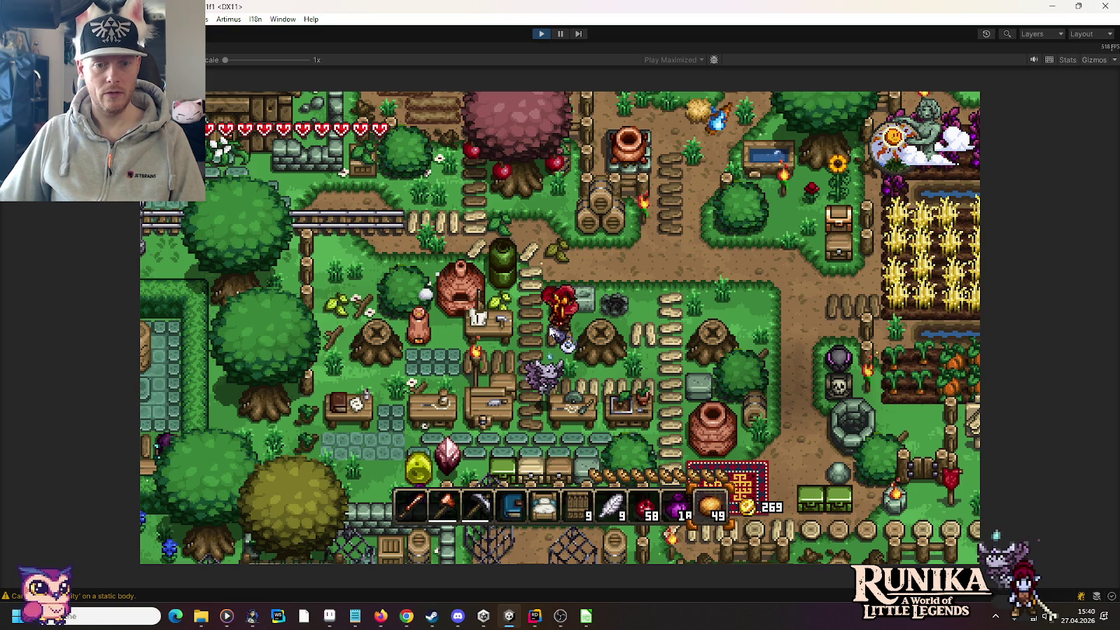
Run the /add item chat command, then drop the 9 feathers out of the inventory
{"action": "key", "text": "Return"}
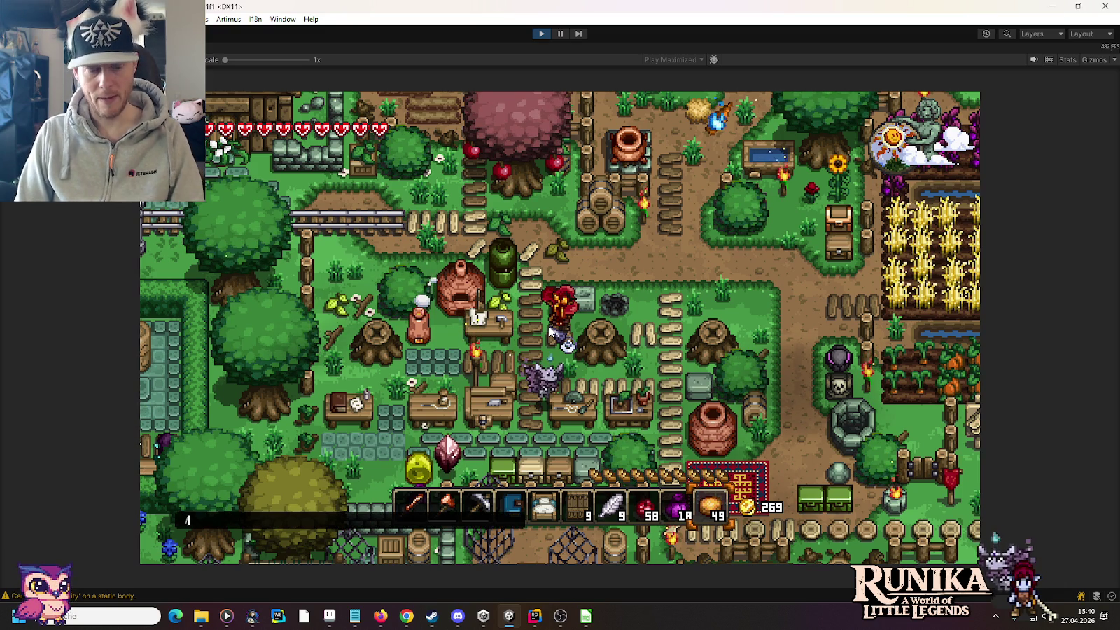
{"action": "type", "text": "/add i"}
{"action": "type", "text": "tem"}
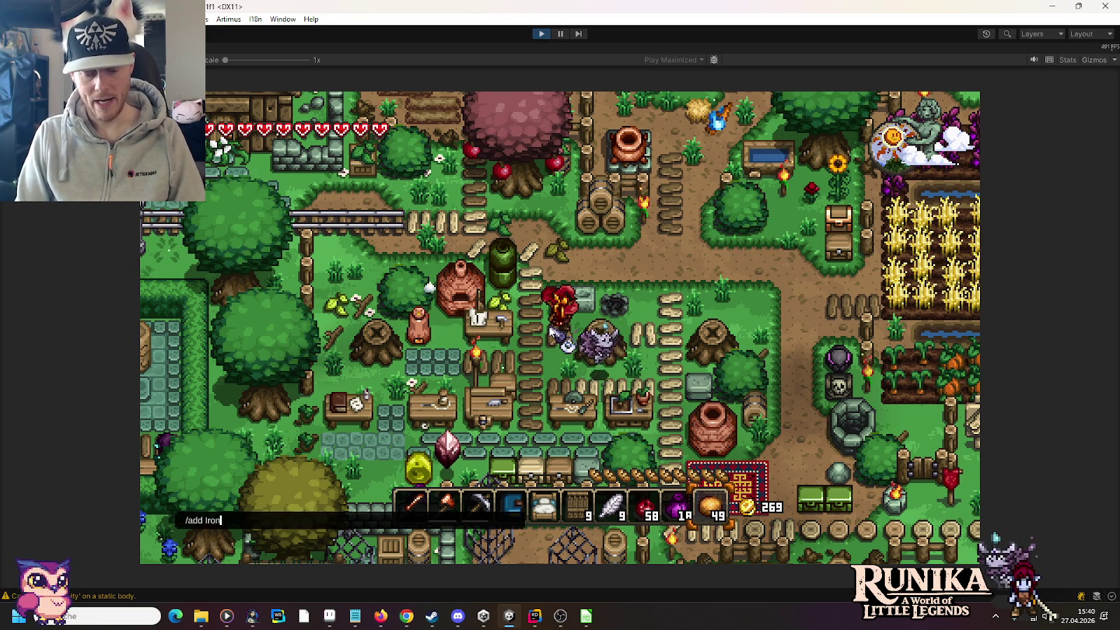
{"action": "key", "text": "Return"}
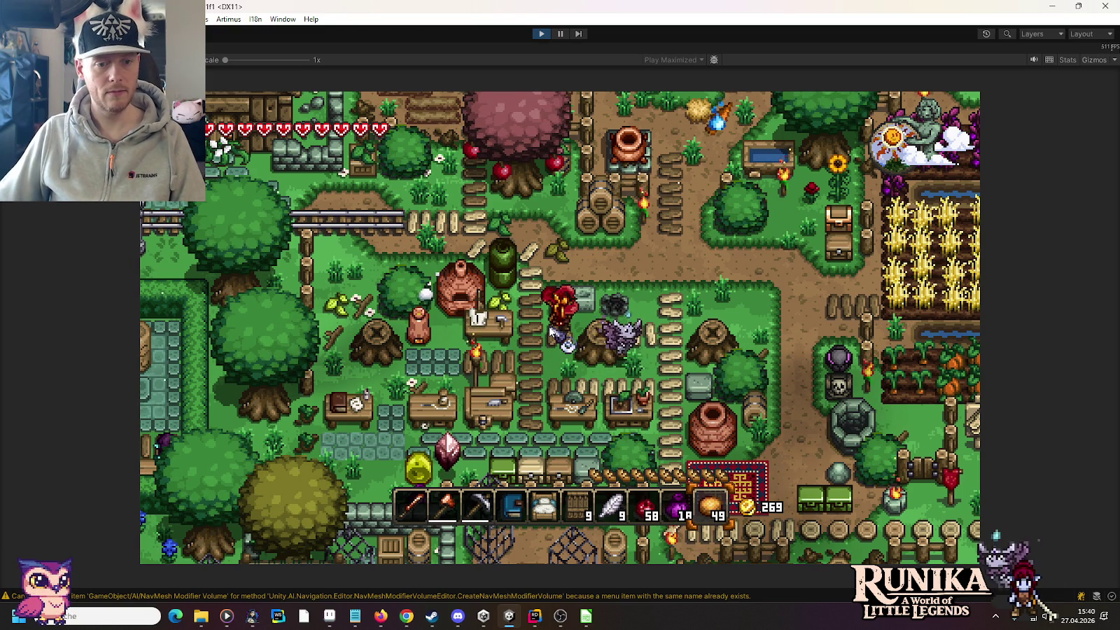
{"action": "key", "text": "e"}
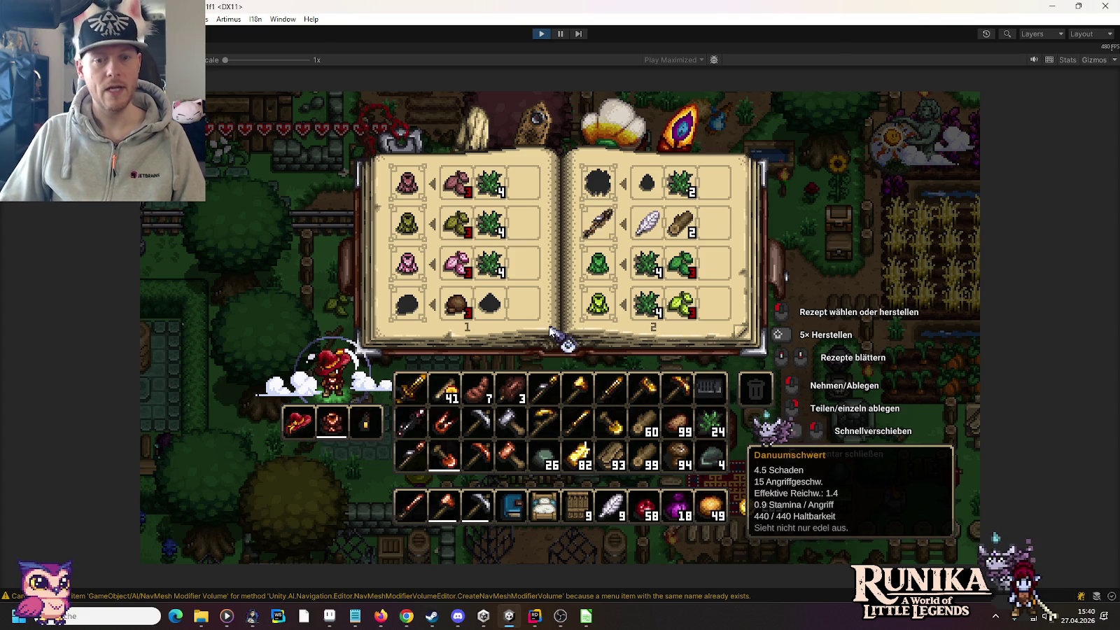
{"action": "left_click", "coordinate": [611, 505]}
{"action": "left_click", "coordinate": [292, 331]}
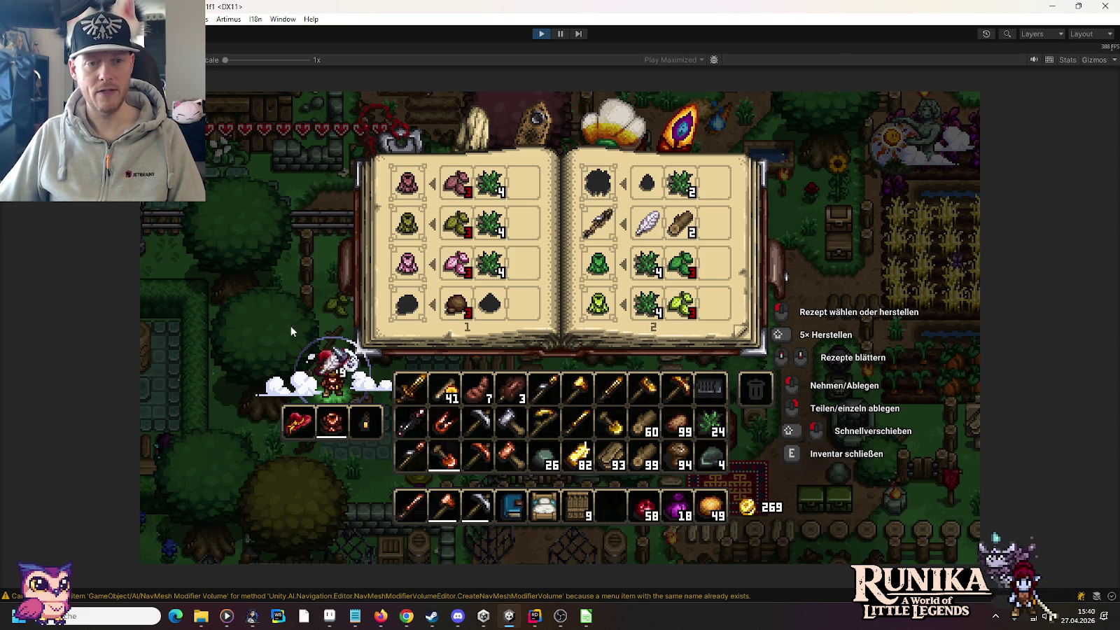
Spawn an iron chest with /add IronStorage and place it beside the workbenches
{"action": "type", "text": "e/add IronS"}
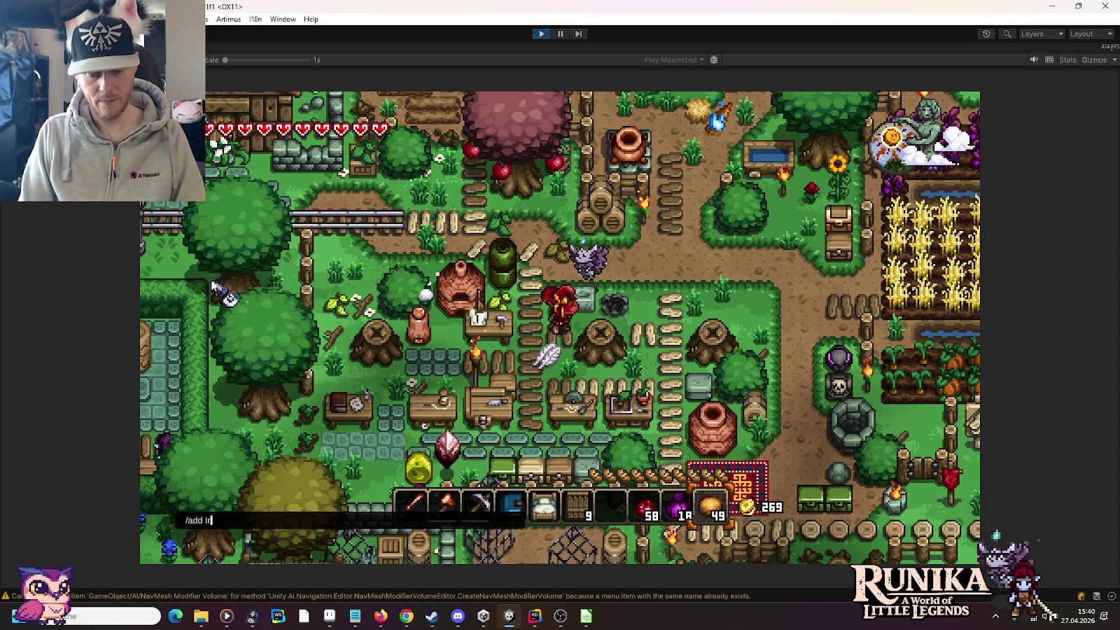
{"action": "type", "text": "torage"}
{"action": "key", "text": "Return"}
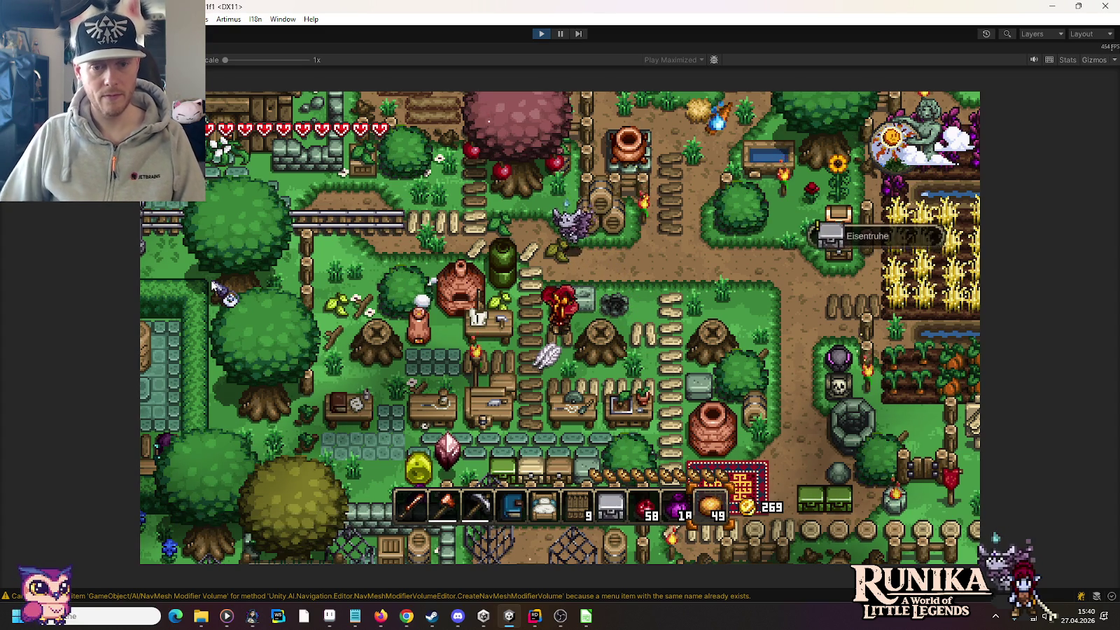
{"action": "key", "text": "e"}
{"action": "key", "text": "e"}
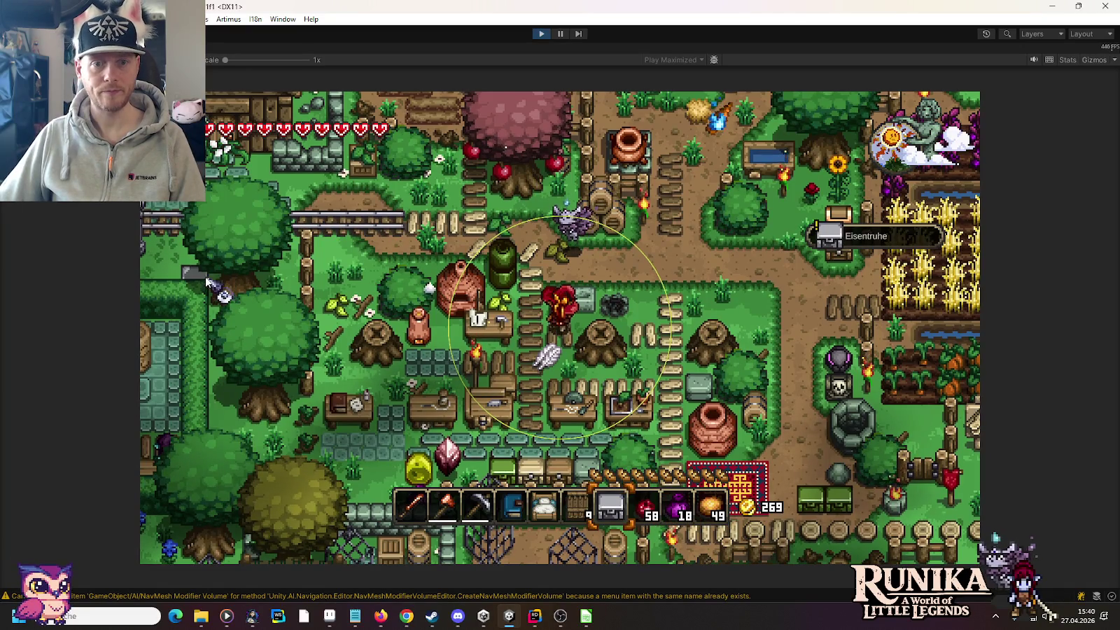
{"action": "key", "text": "w"}
{"action": "key", "text": "d"}
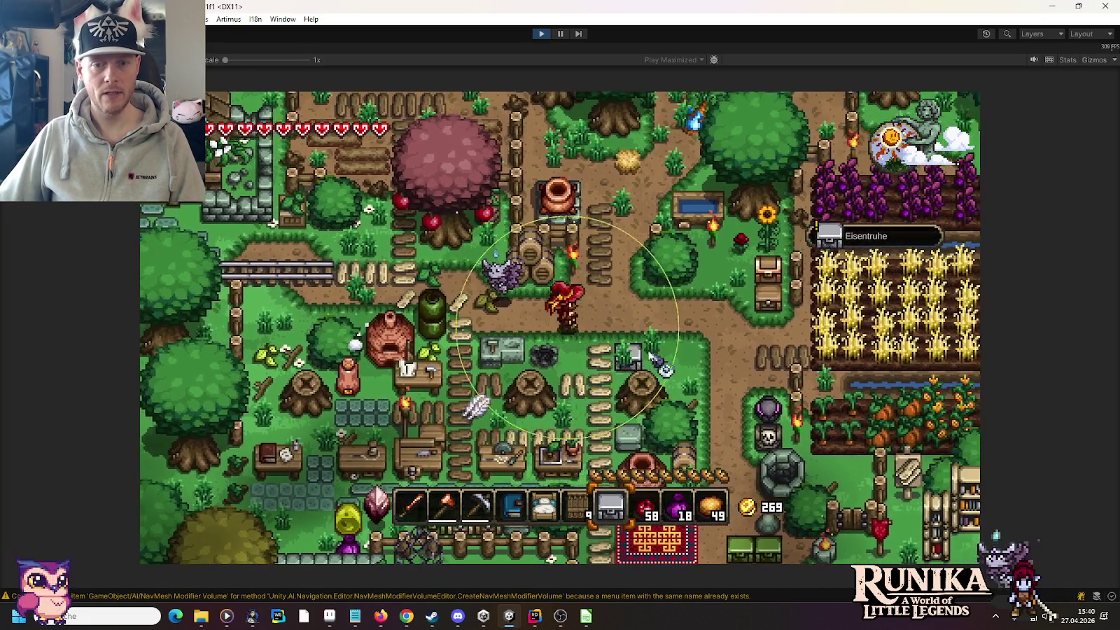
{"action": "key", "text": "a"}
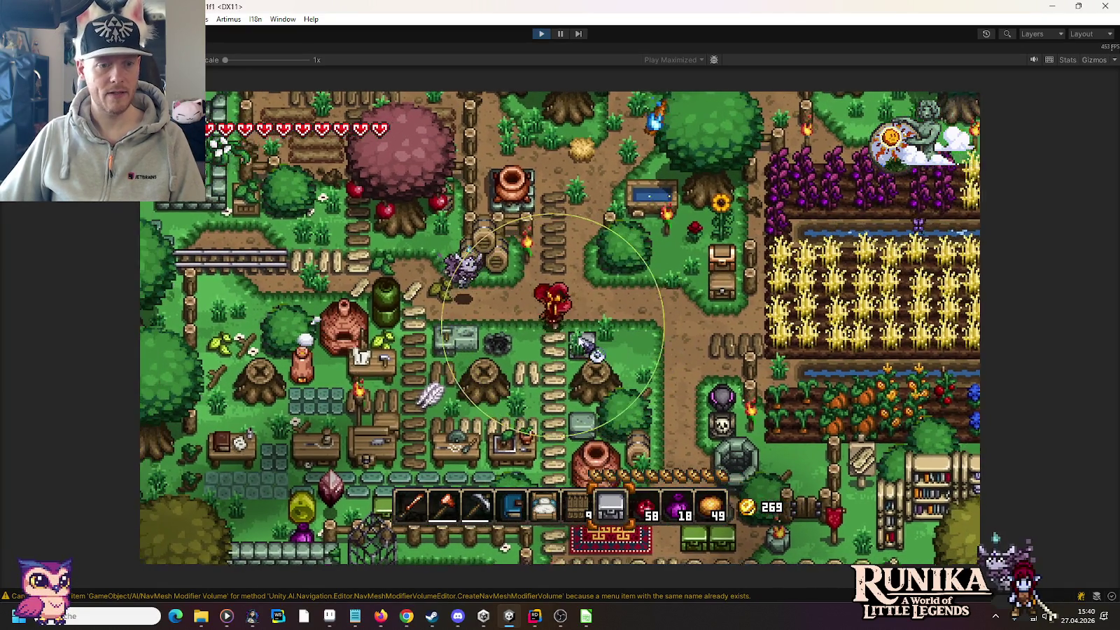
{"action": "key", "text": "s"}
{"action": "key", "text": "a"}
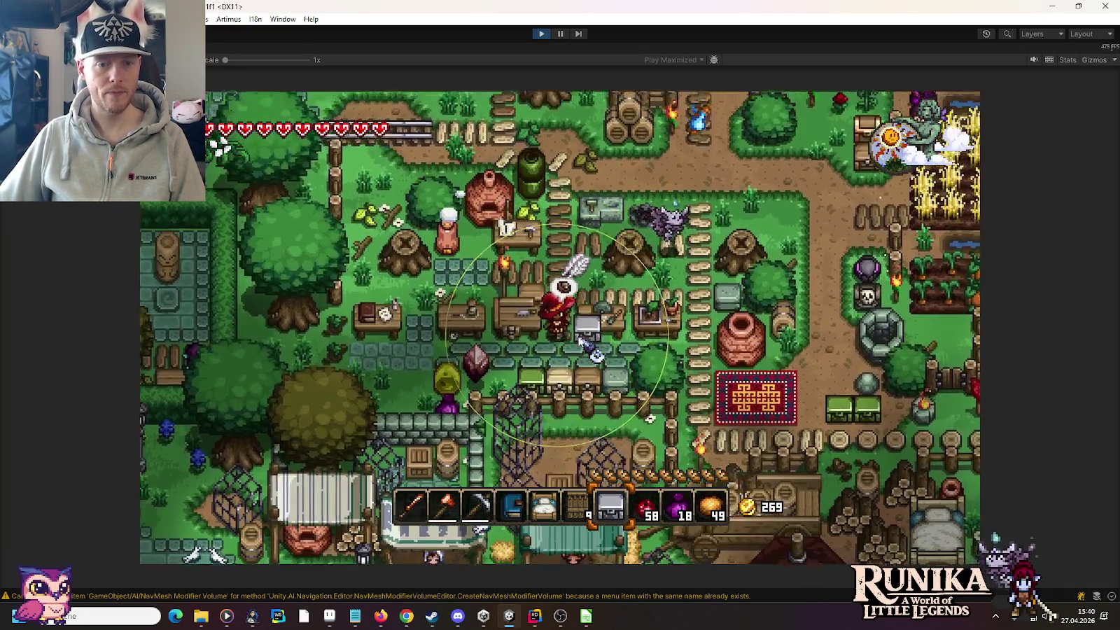
{"action": "key", "text": "a"}
{"action": "key", "text": "s"}
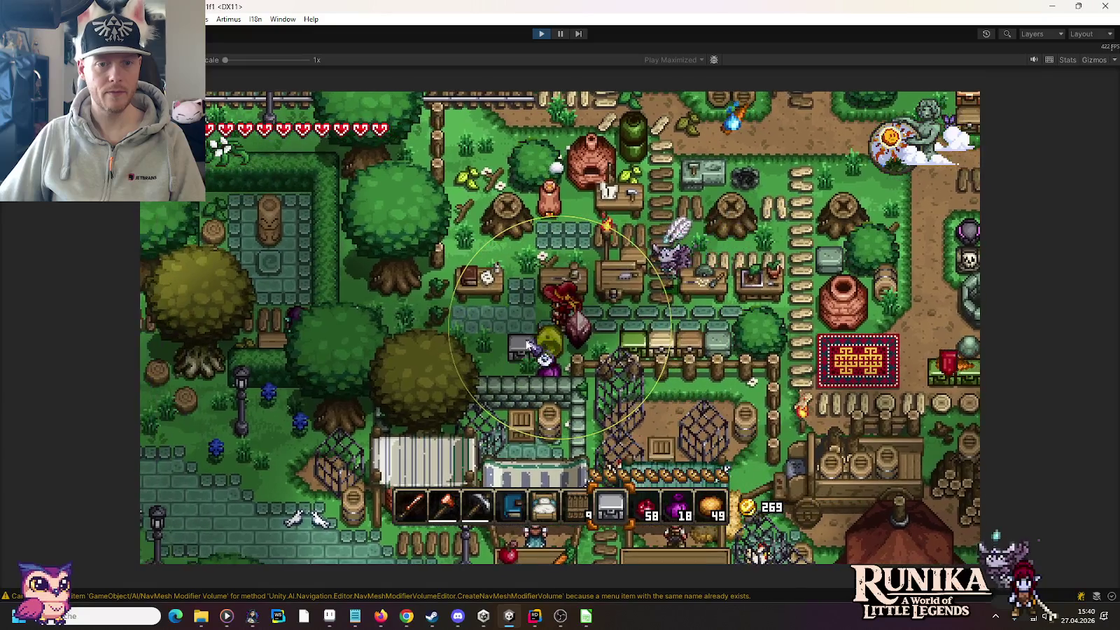
{"action": "left_click", "coordinate": [542, 346]}
Collect the dropped feathers and open the newly placed iron chest
{"action": "key", "text": "w"}
{"action": "key", "text": "d"}
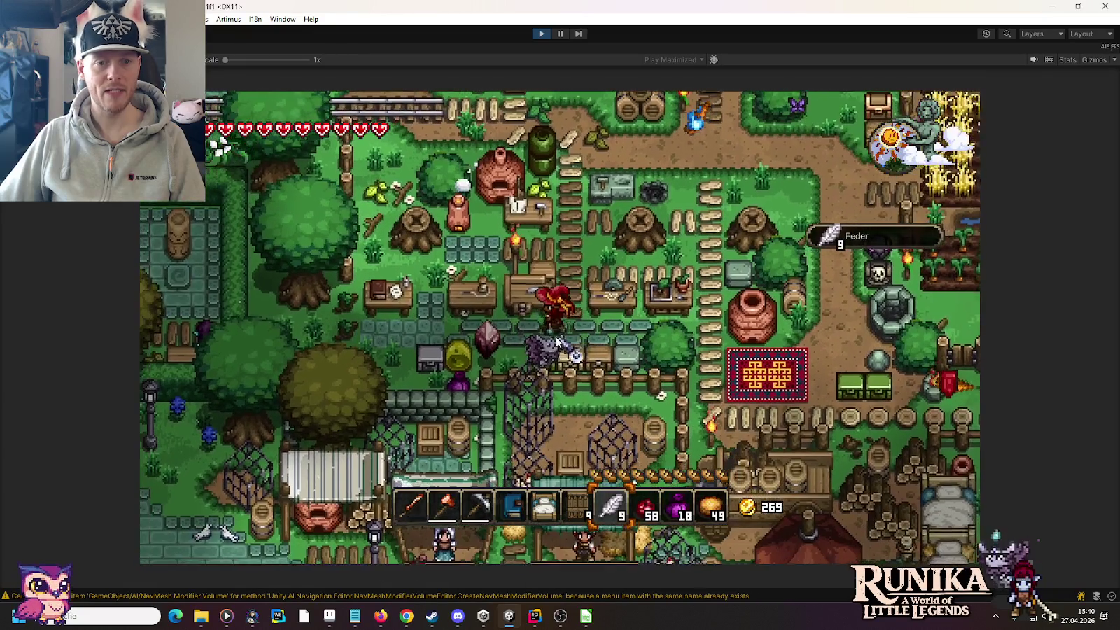
{"action": "key", "text": "a"}
{"action": "right_click", "coordinate": [563, 357]}
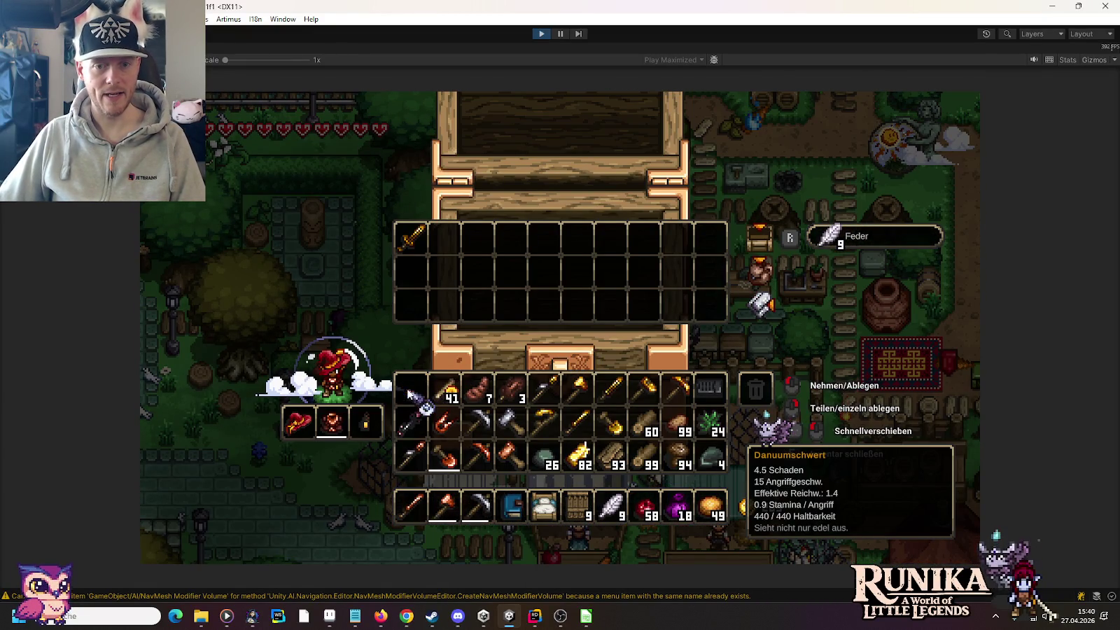
Move two Danuum weapons, the gold pickaxe, golden torch, sickle and shovel into the chest
{"action": "left_click", "coordinate": [609, 391], "text": "shift"}
{"action": "left_click", "coordinate": [576, 422], "text": "shift"}
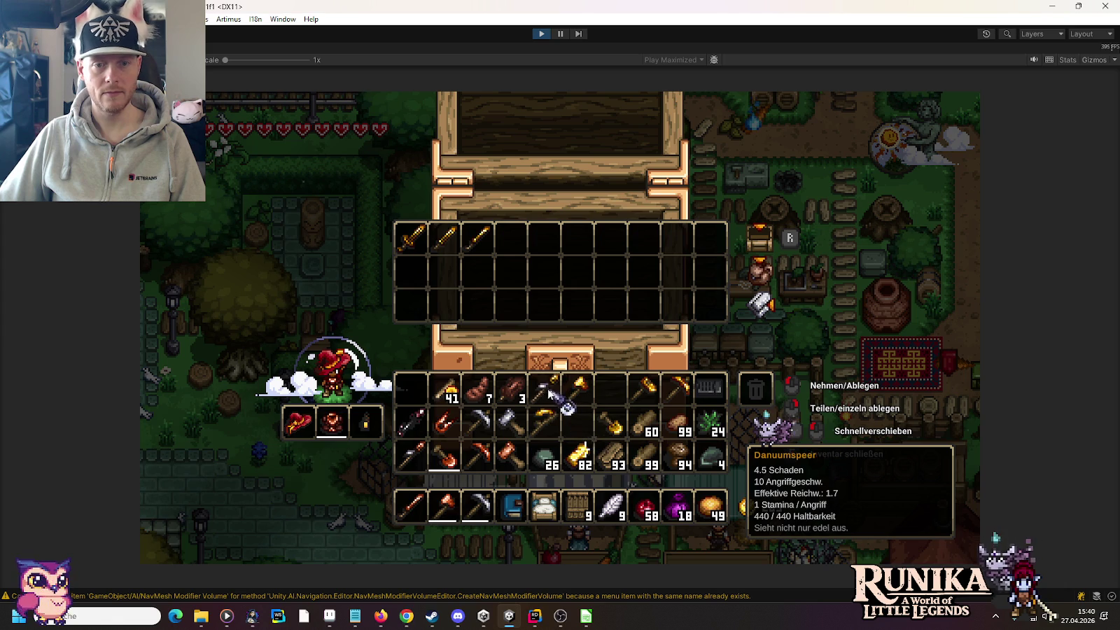
{"action": "left_click", "coordinate": [678, 387]}
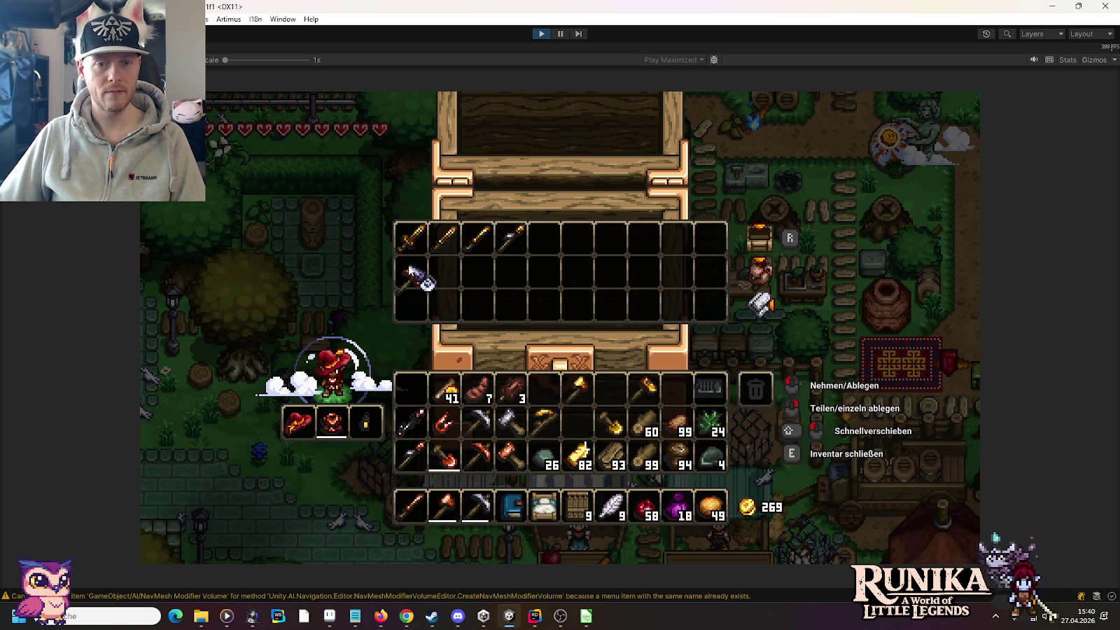
{"action": "left_click", "coordinate": [576, 391]}
{"action": "left_click", "coordinate": [445, 273]}
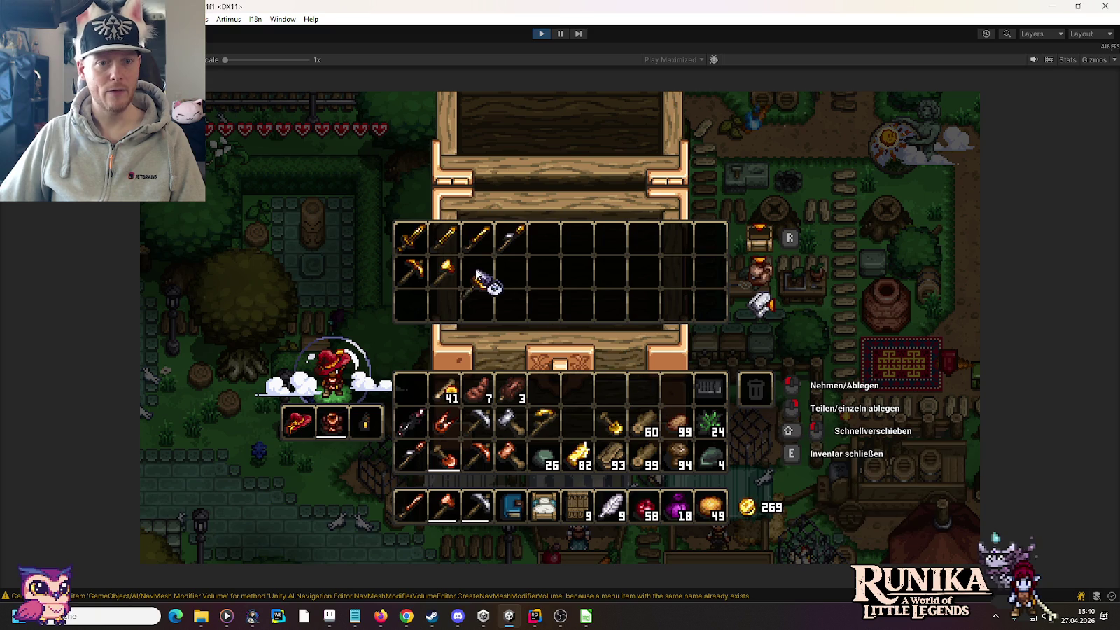
{"action": "left_click", "coordinate": [544, 420]}
{"action": "left_click", "coordinate": [544, 271]}
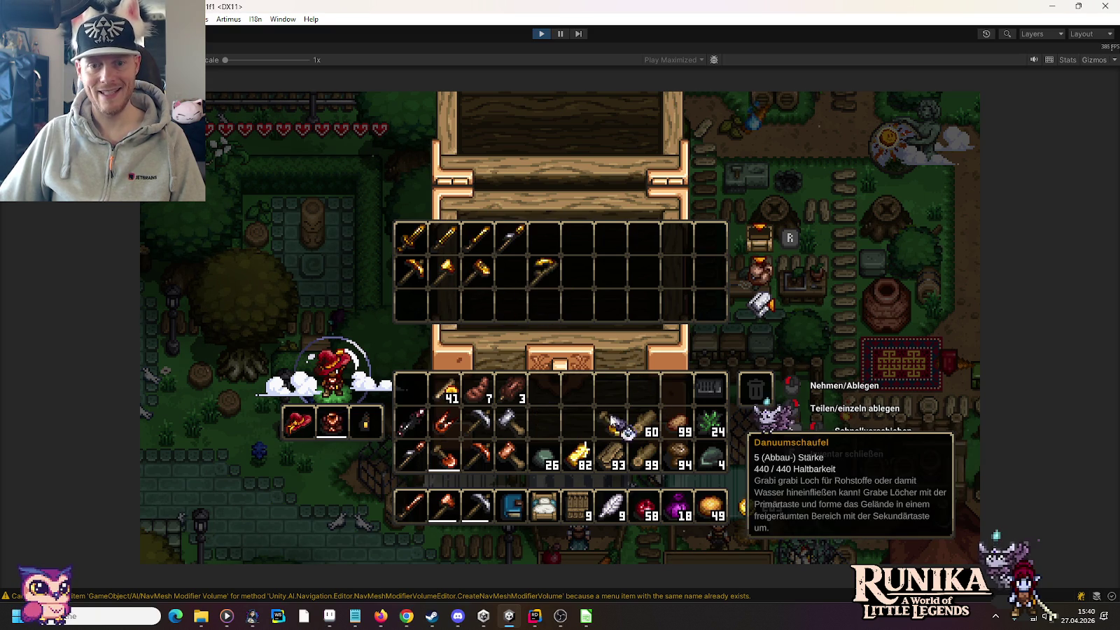
{"action": "left_click", "coordinate": [618, 430]}
{"action": "left_click", "coordinate": [511, 272]}
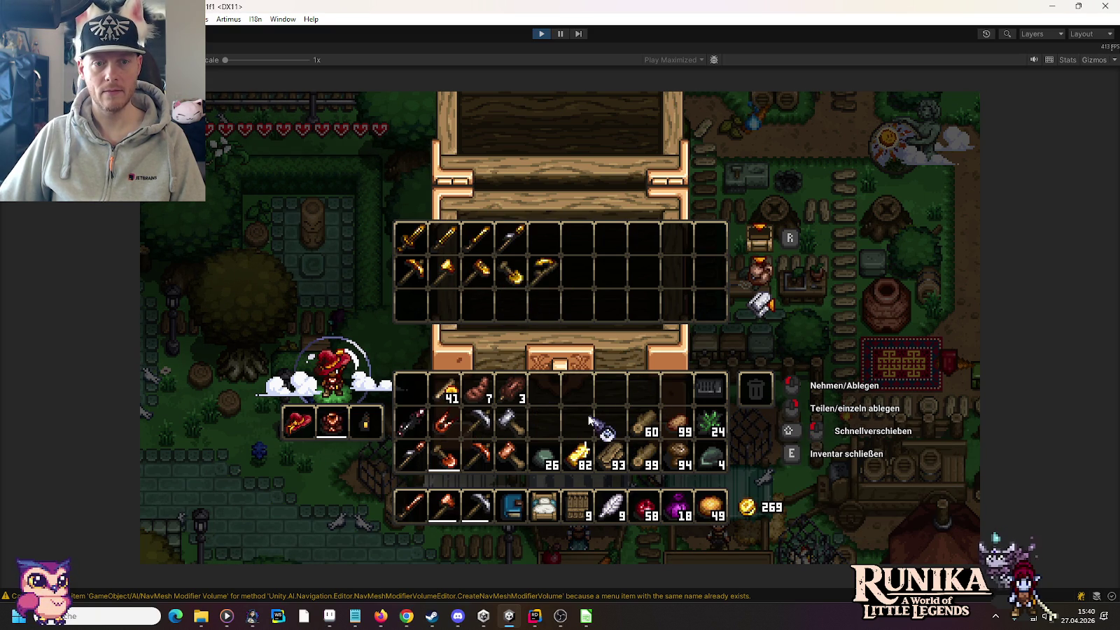
Close the chest and inventory and walk toward the workbench
{"action": "key", "text": "e"}
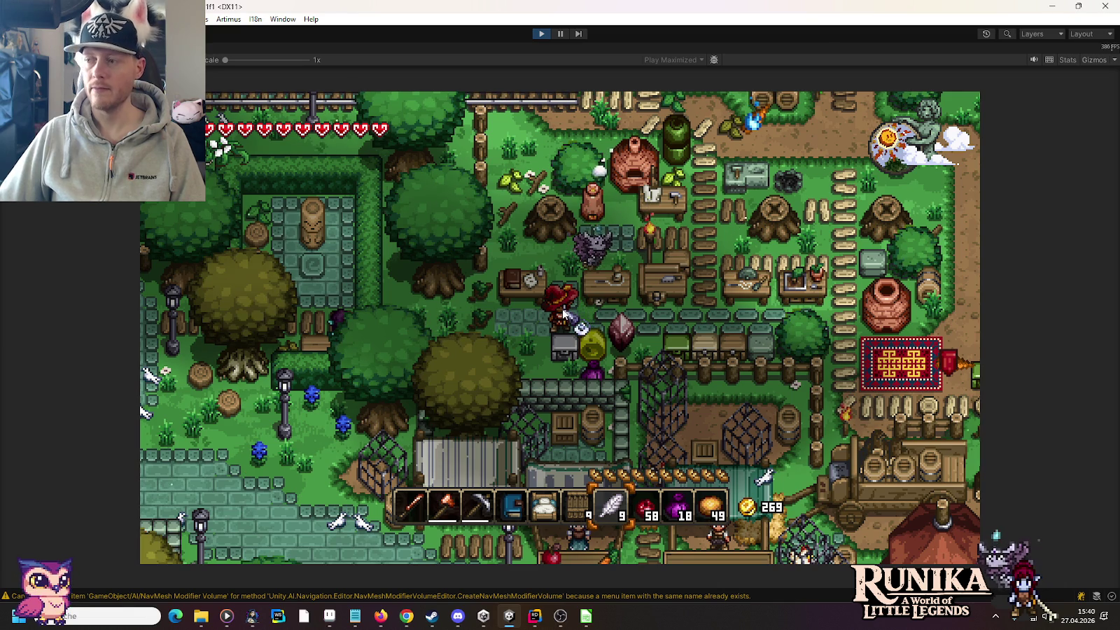
{"action": "key", "text": "w"}
{"action": "key", "text": "d"}
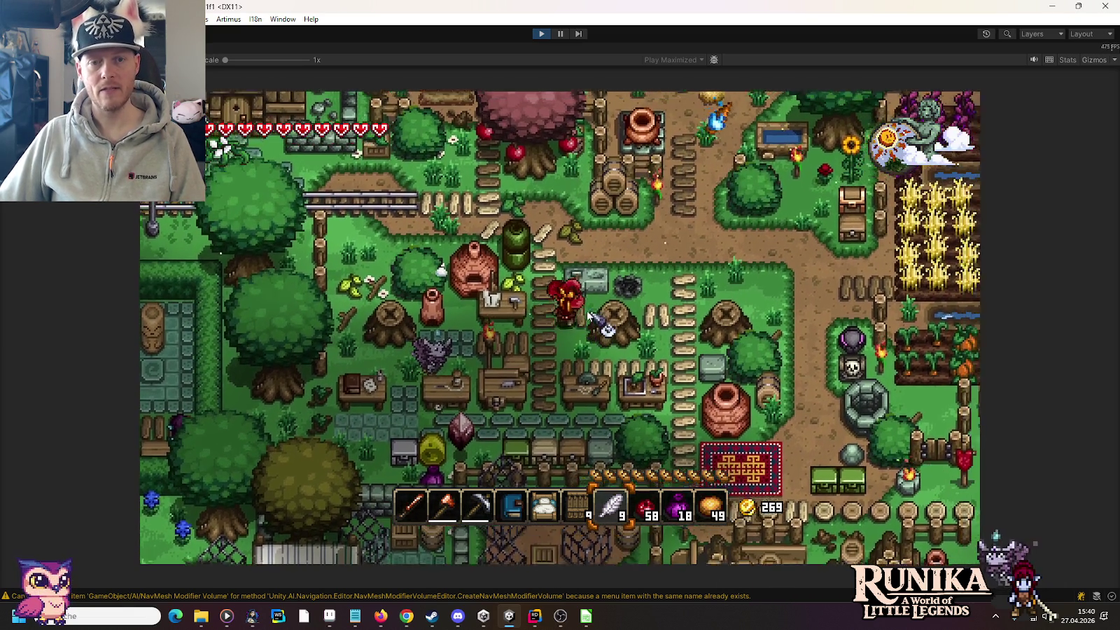
Craft the Danuumblätterkleid dress and the Danuumschere at the workbench
{"action": "right_click", "coordinate": [559, 319]}
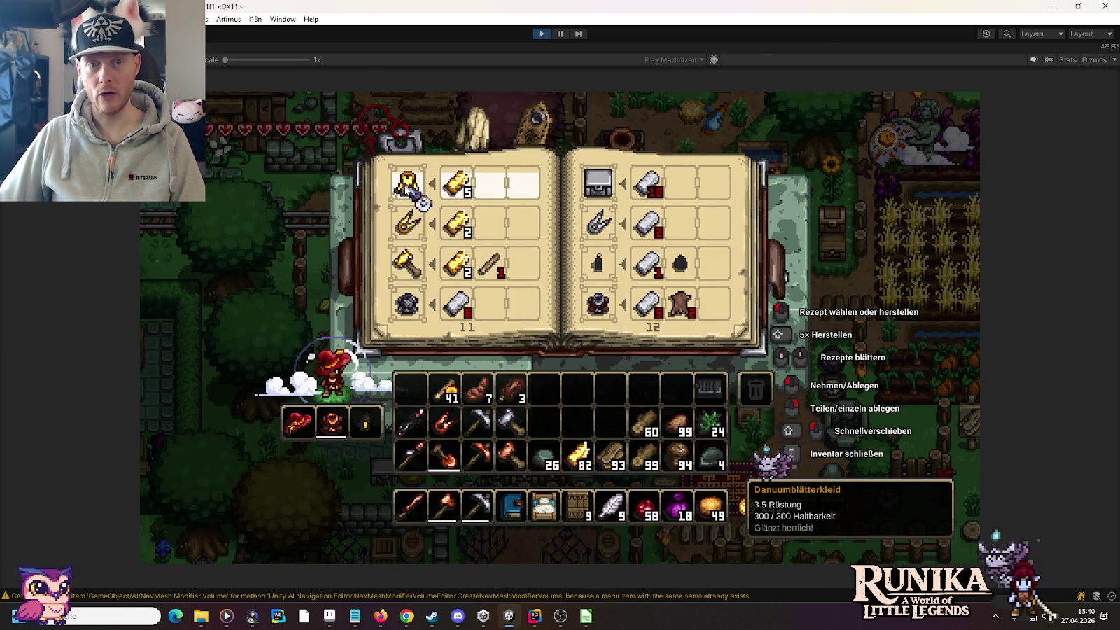
{"action": "left_click", "coordinate": [420, 200]}
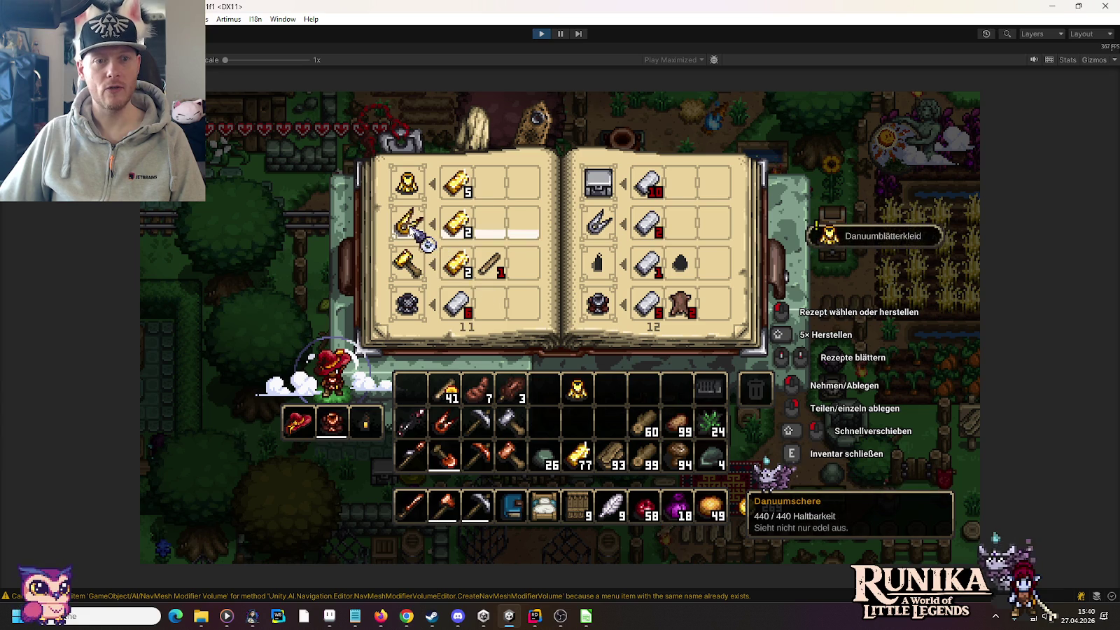
{"action": "left_click", "coordinate": [412, 227]}
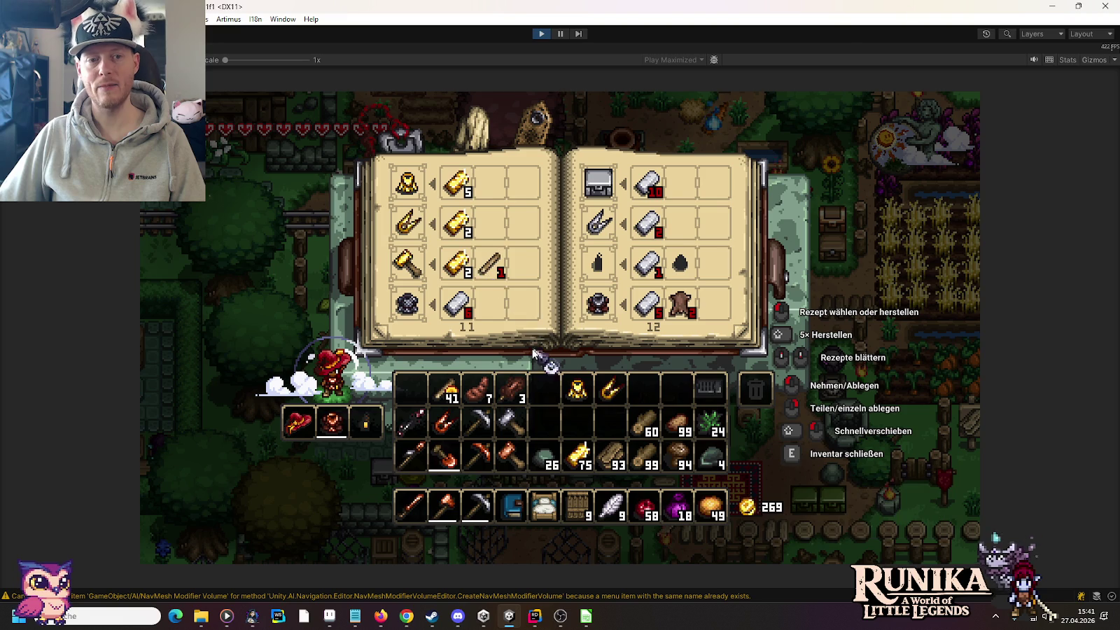
Save and leave the game from the pause menu, then stop play mode
{"action": "key", "text": "Escape"}
{"action": "key", "text": "Escape"}
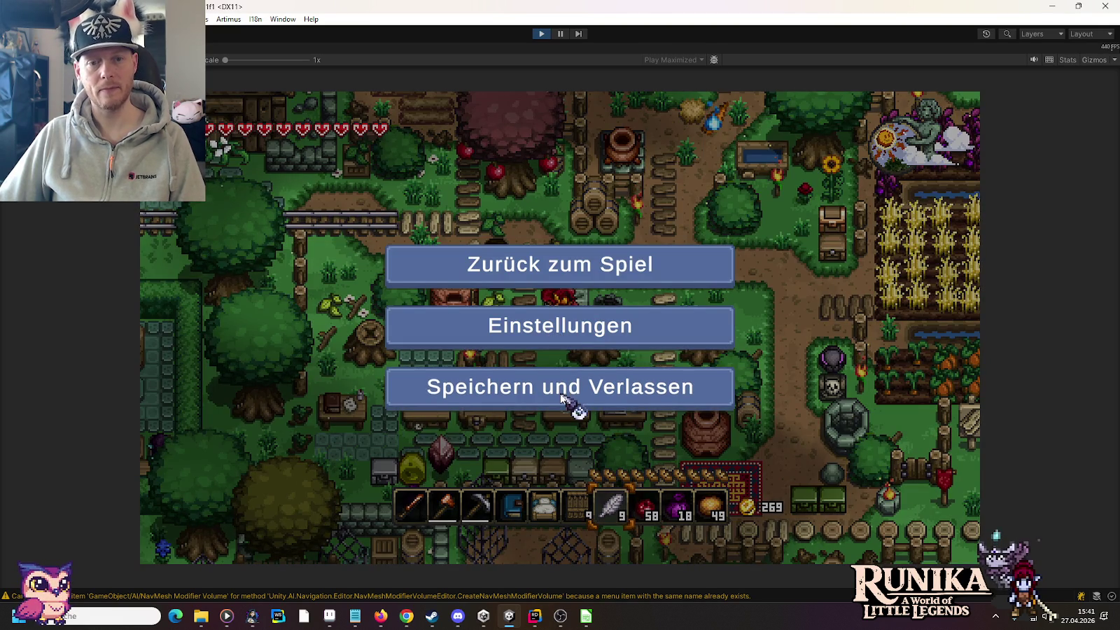
{"action": "left_click", "coordinate": [559, 395]}
{"action": "left_click", "coordinate": [541, 33]}
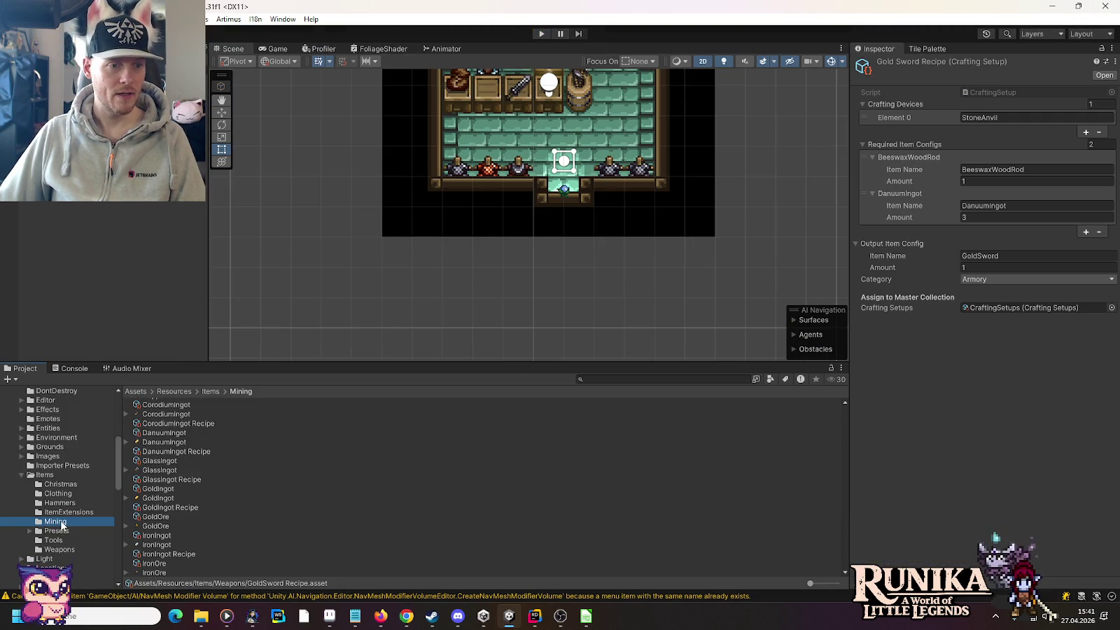
Set the GoldHammer Recipe's WoodRod ingredient to BeeswaxWoodRod, then start Play and open the saved games
{"action": "left_click", "coordinate": [64, 504]}
{"action": "left_click", "coordinate": [187, 497]}
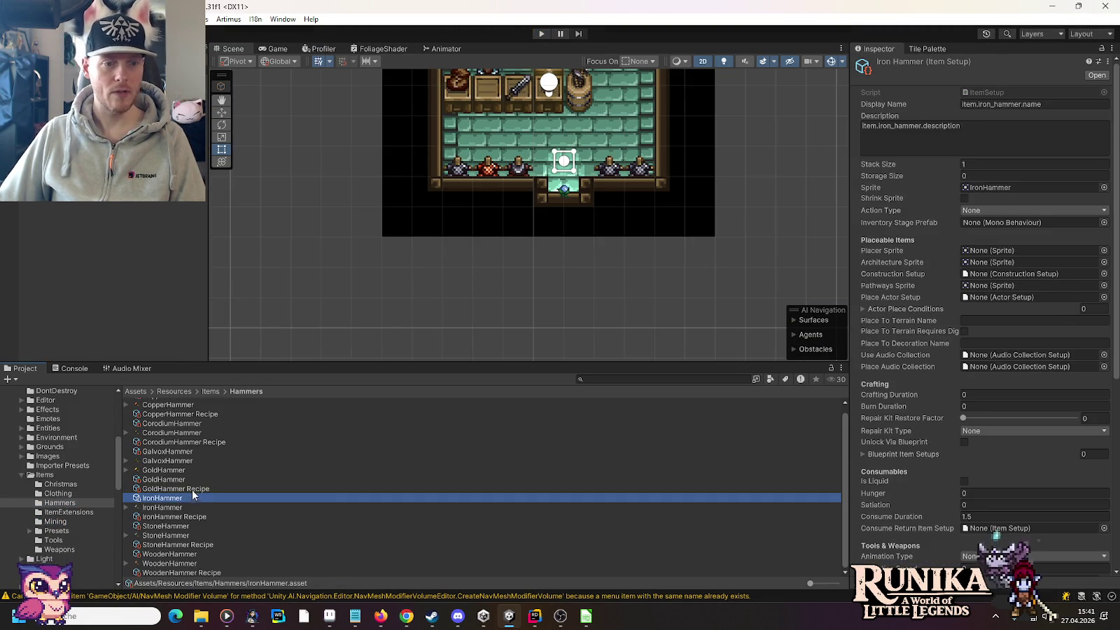
{"action": "left_click", "coordinate": [192, 490]}
{"action": "left_click", "coordinate": [983, 209]}
{"action": "type", "text": "BeeswaxWoodRod"}
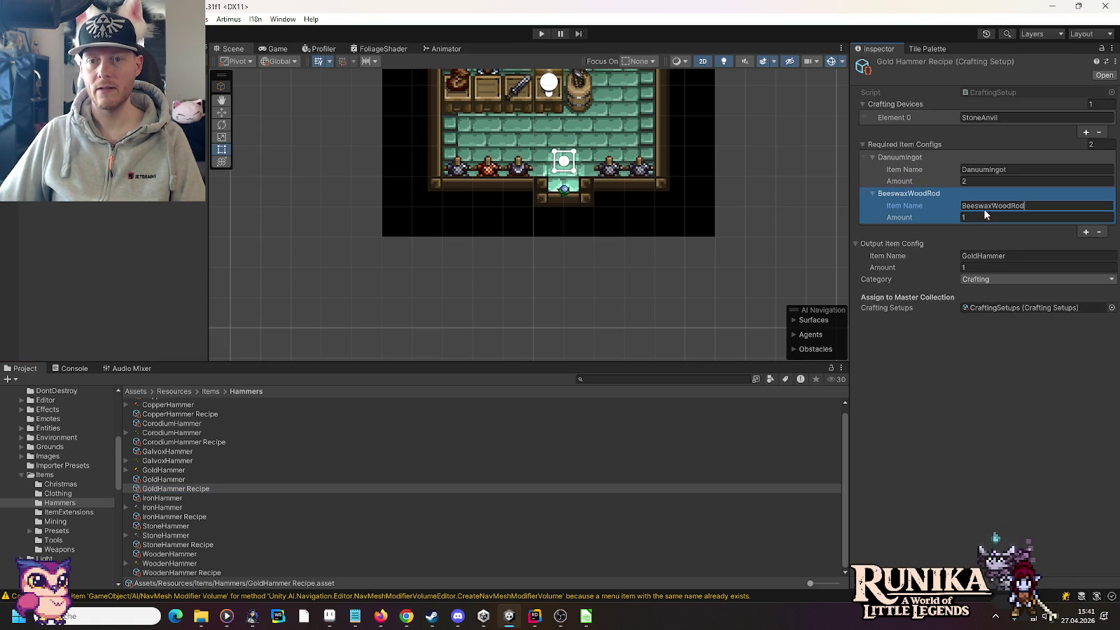
{"action": "key", "text": "Return"}
{"action": "left_click", "coordinate": [541, 34]}
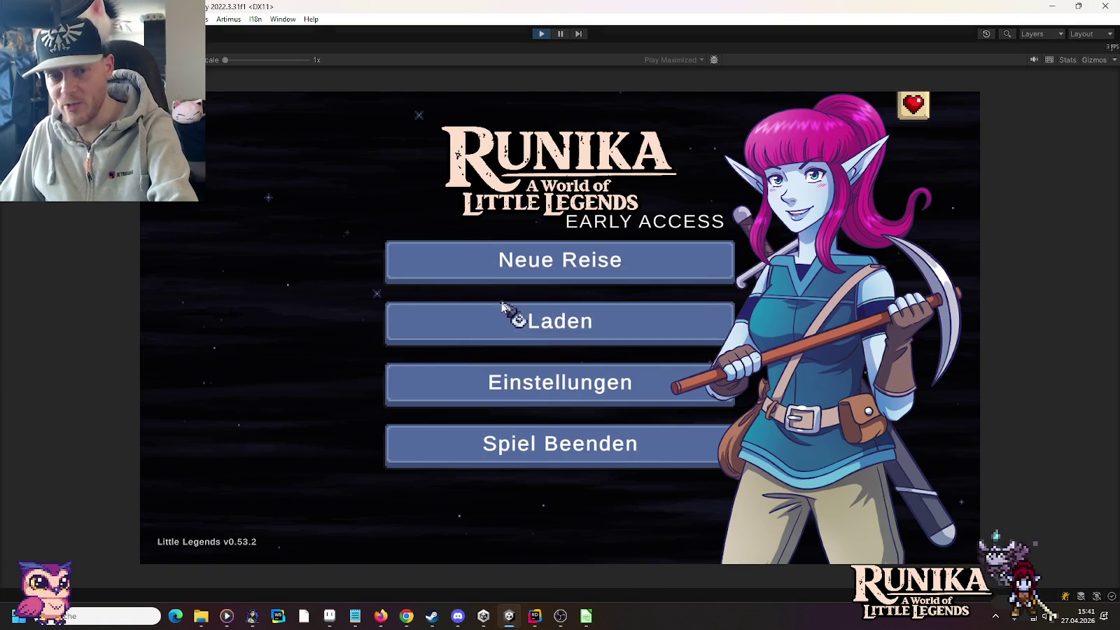
{"action": "left_click", "coordinate": [508, 319]}
Load the first save slot and continue past the hint screen into Weldheim
{"action": "left_click", "coordinate": [463, 301]}
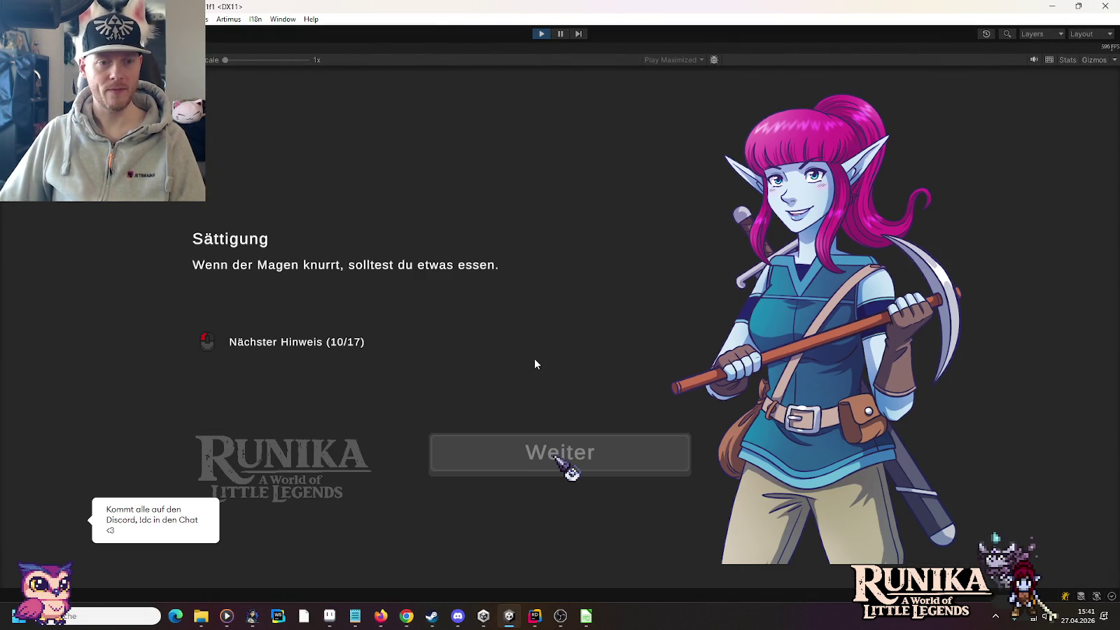
{"action": "left_click", "coordinate": [556, 457]}
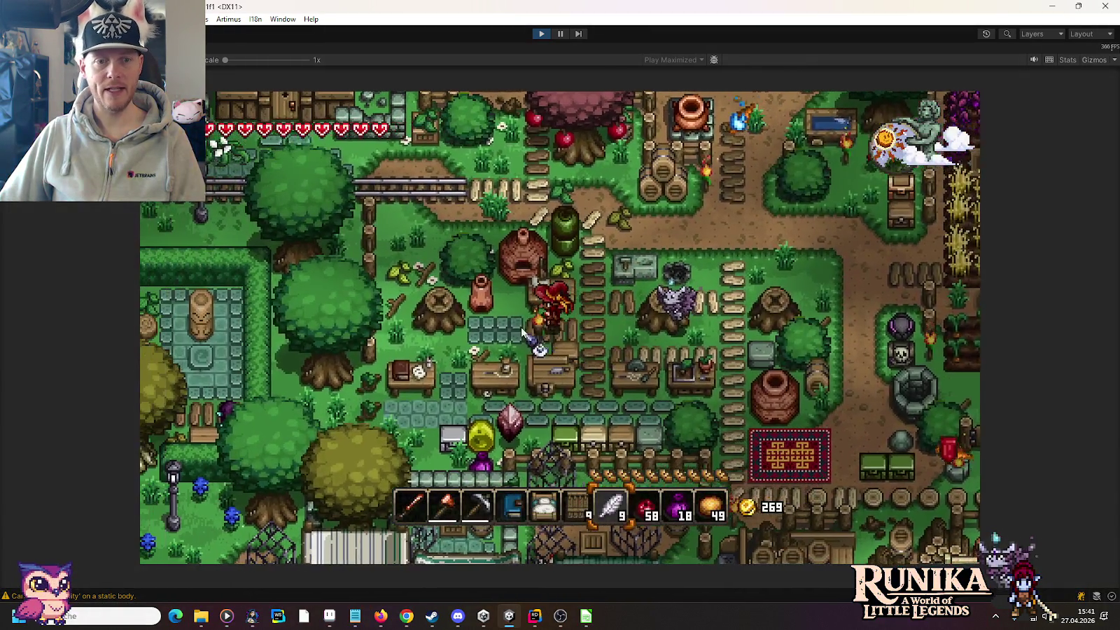
Take the 12 smelted gold bars out of the smelter
{"action": "key", "text": "e"}
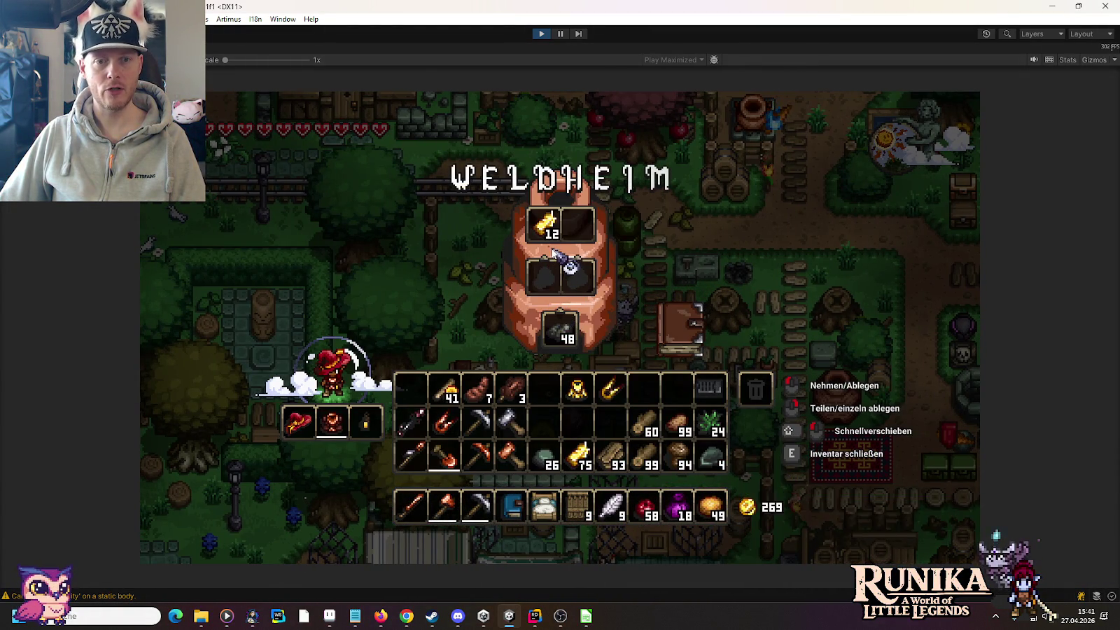
{"action": "left_click", "coordinate": [550, 228], "text": "shift"}
{"action": "key", "text": "e"}
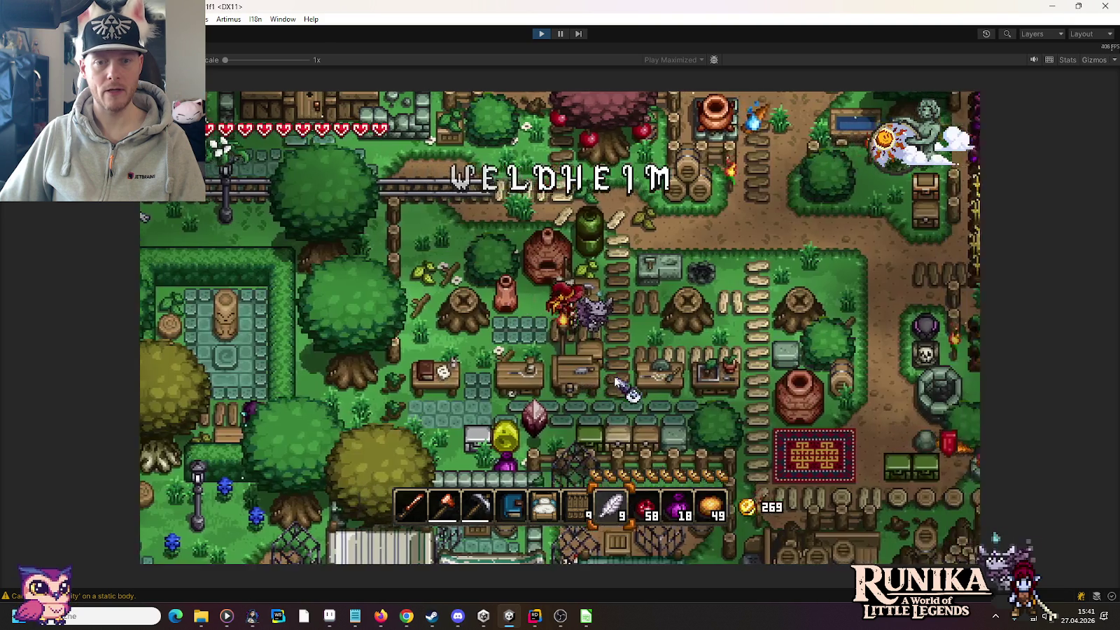
Craft the Danuumhammer from the anvil recipe book using 2 Danuum bars and 1 beeswax rod
{"action": "key", "text": "e"}
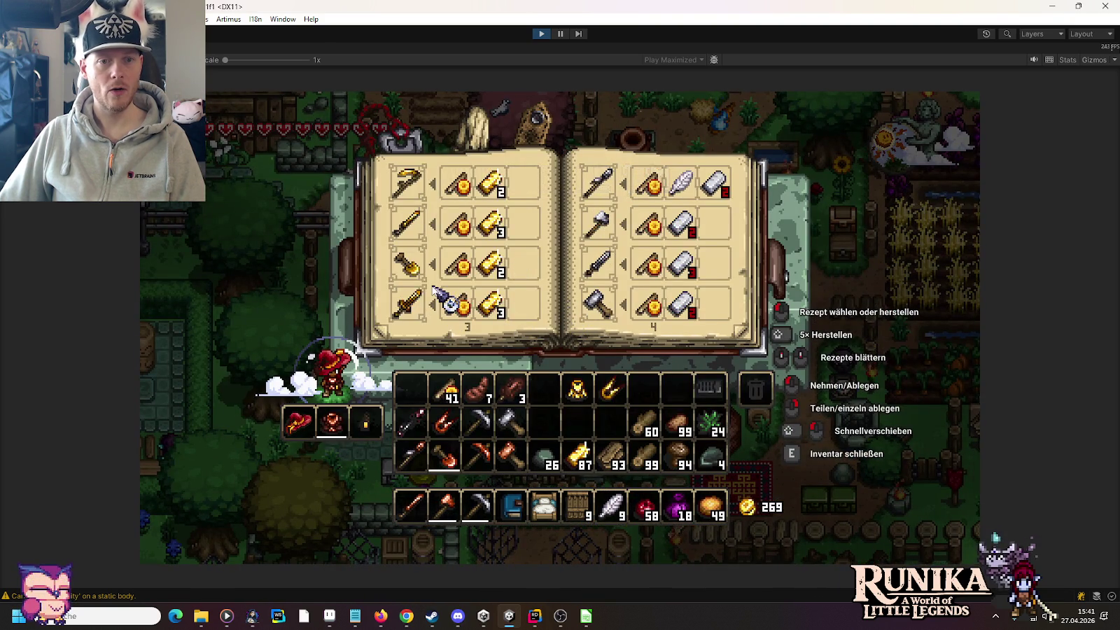
{"action": "scroll", "coordinate": [434, 290], "scroll_direction": "down", "scroll_amount": 3}
{"action": "scroll", "coordinate": [437, 301], "scroll_direction": "down", "scroll_amount": 1}
{"action": "scroll", "coordinate": [438, 300], "scroll_direction": "up", "scroll_amount": 1}
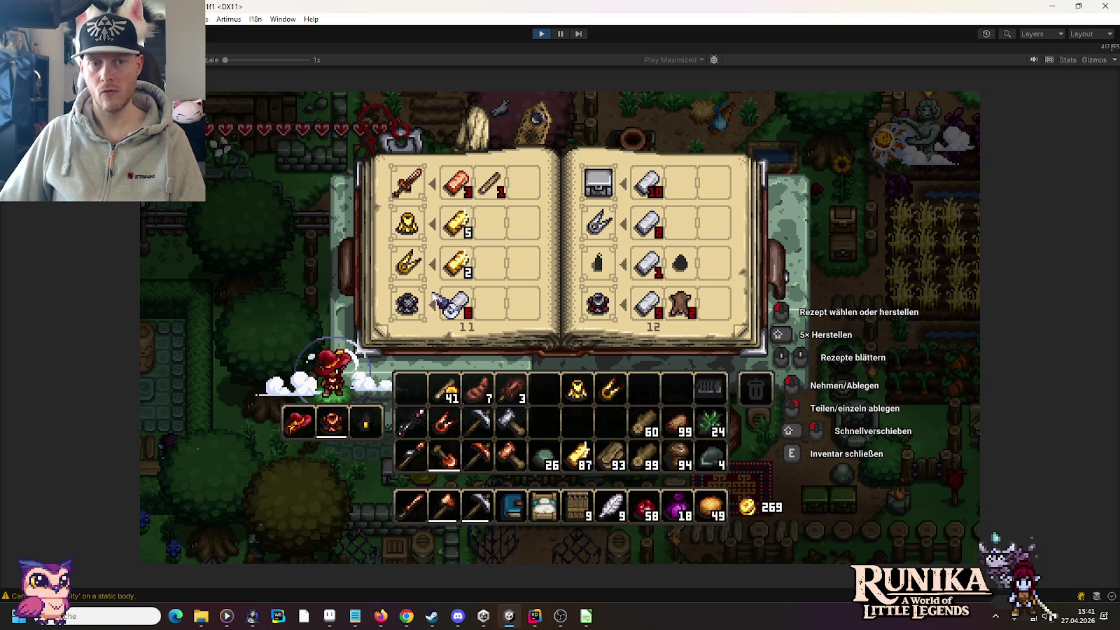
{"action": "scroll", "coordinate": [437, 301], "scroll_direction": "up", "scroll_amount": 1}
{"action": "scroll", "coordinate": [440, 301], "scroll_direction": "up", "scroll_amount": 1}
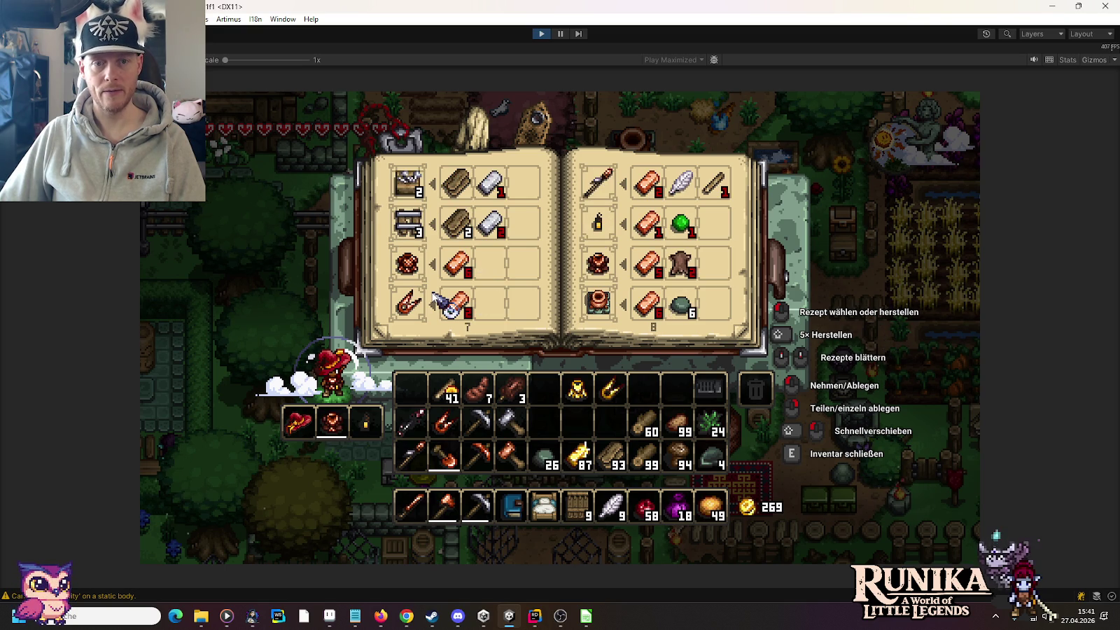
{"action": "scroll", "coordinate": [439, 301], "scroll_direction": "up", "scroll_amount": 1}
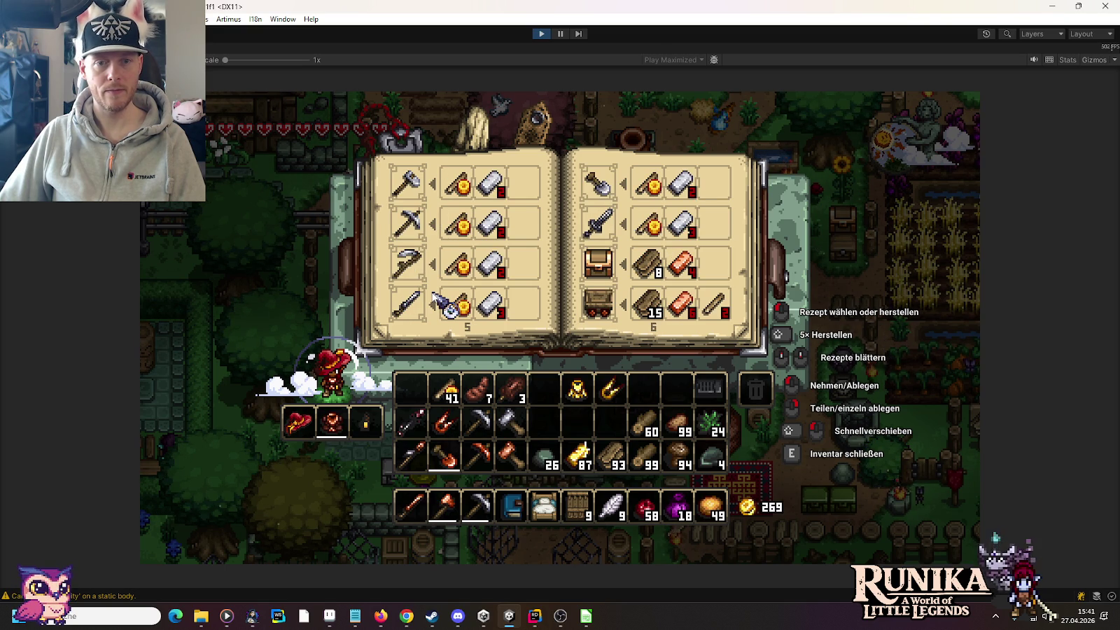
{"action": "scroll", "coordinate": [440, 304], "scroll_direction": "up", "scroll_amount": 1}
{"action": "scroll", "coordinate": [438, 311], "scroll_direction": "up", "scroll_amount": 1}
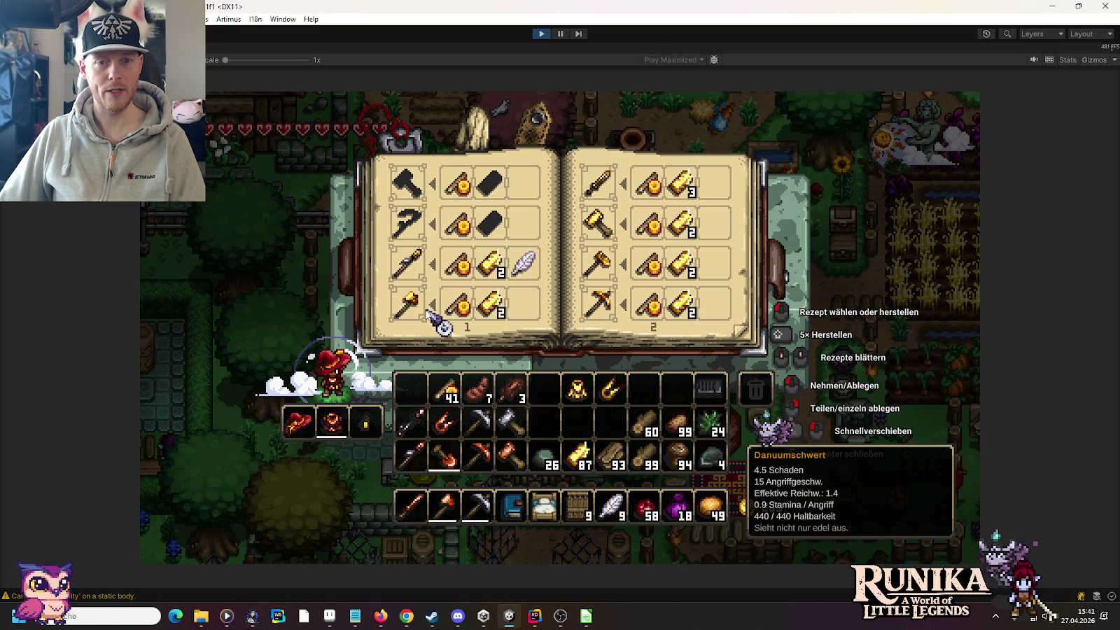
{"action": "left_click", "coordinate": [606, 224]}
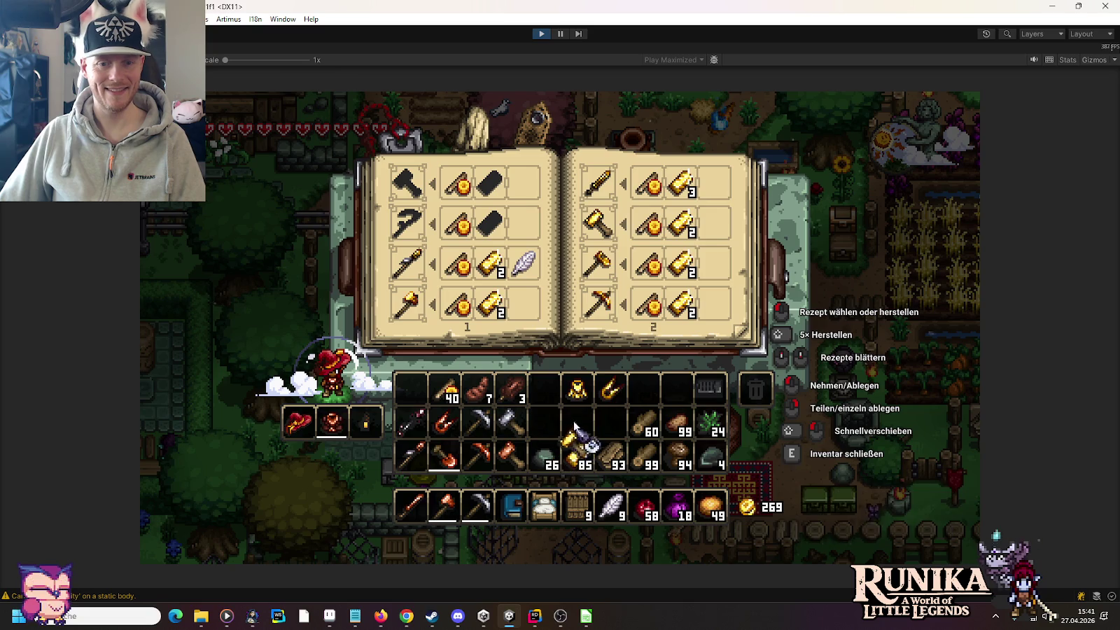
{"action": "key", "text": "Escape"}
Walk to the storage chest and store the Danuumhammer and Danuumschere in it
{"action": "key", "text": "s"}
{"action": "key", "text": "a"}
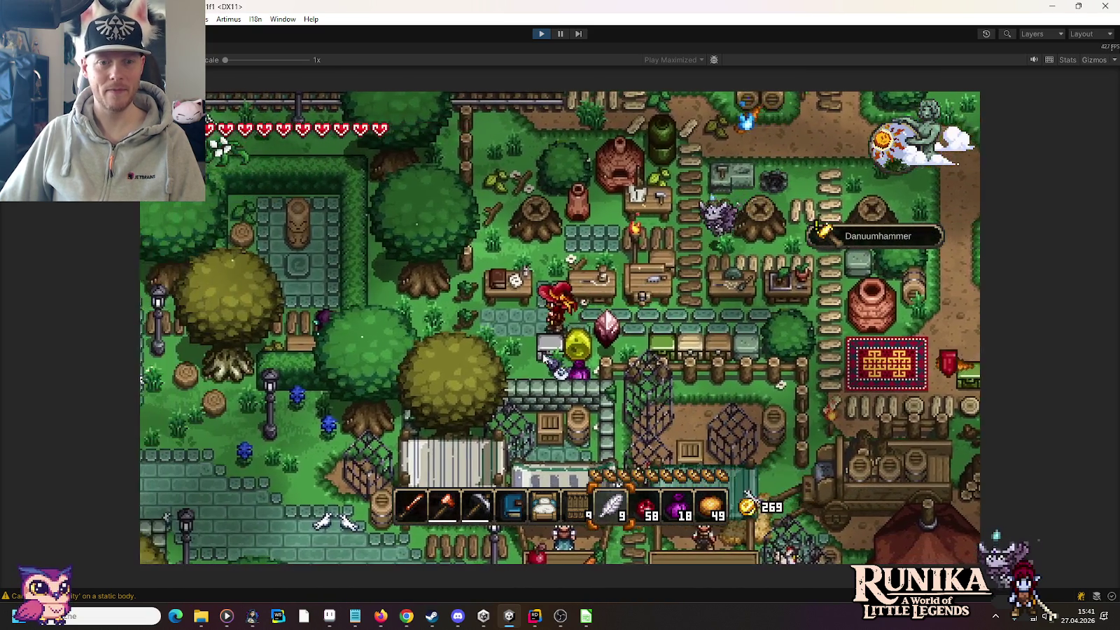
{"action": "right_click", "coordinate": [544, 354]}
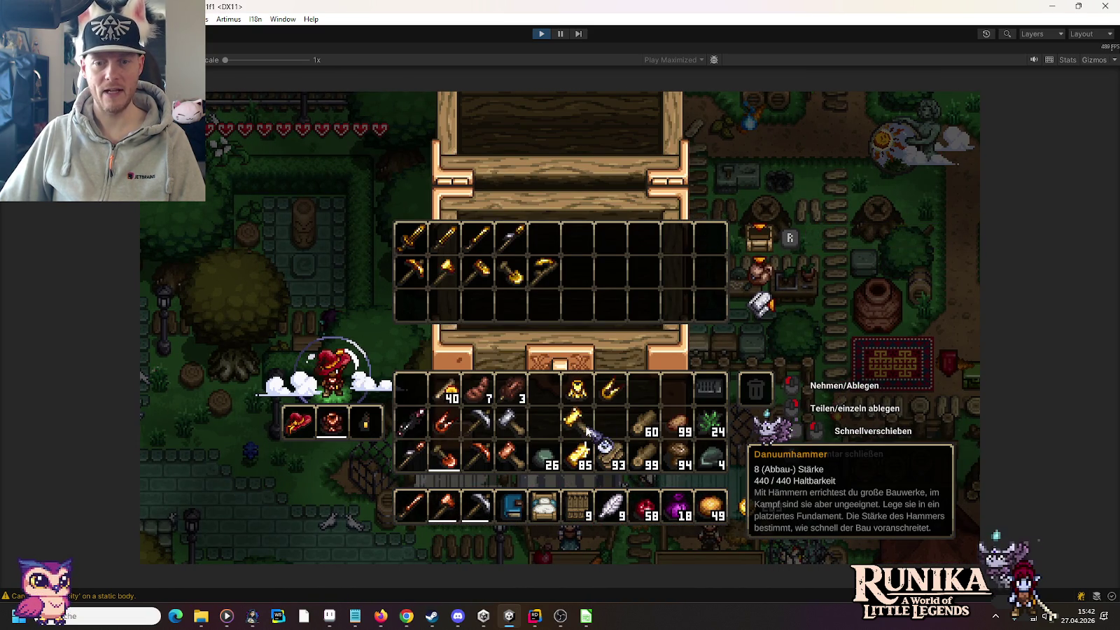
{"action": "left_click", "coordinate": [584, 425], "text": "shift"}
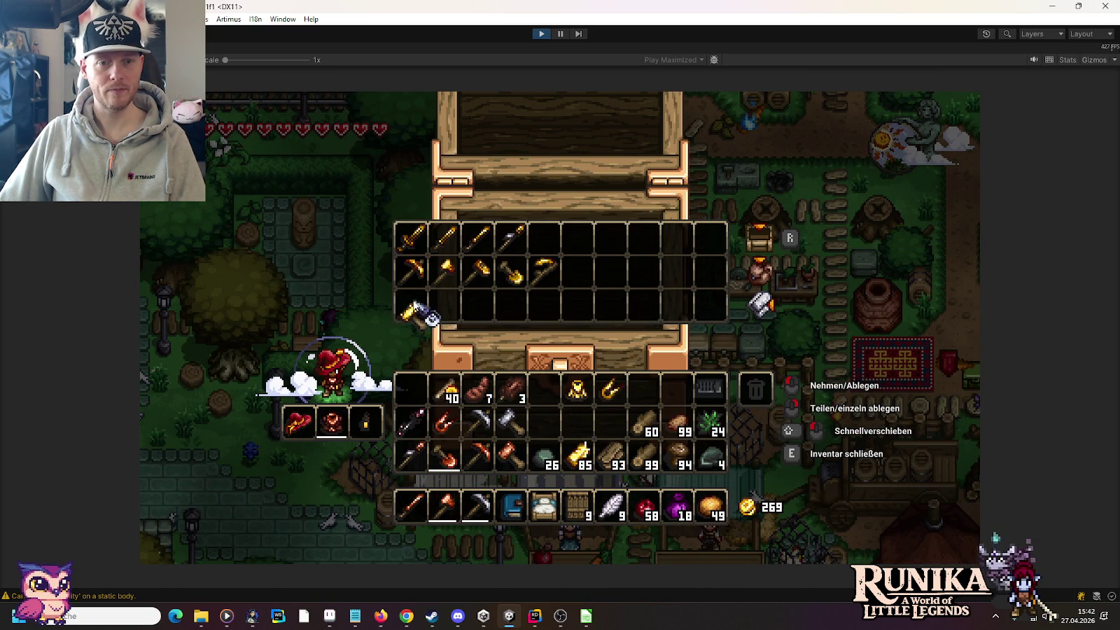
{"action": "left_click", "coordinate": [604, 393], "text": "shift"}
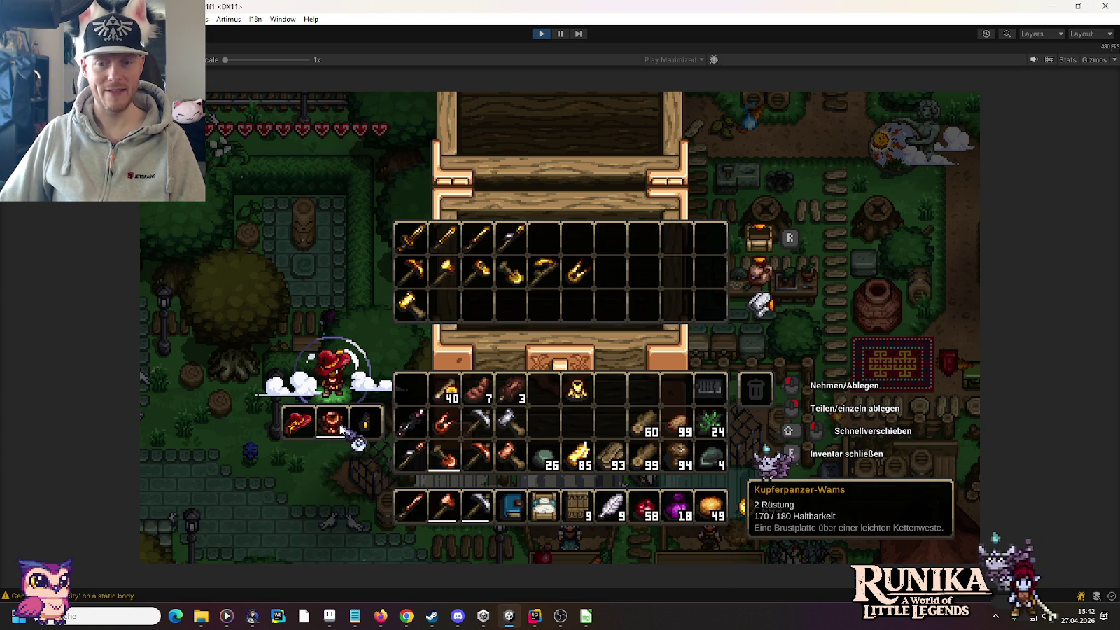
Try on the golden Danuumblätterkleid, re-equip the copper armor, and store the dress in the chest
{"action": "left_click", "coordinate": [577, 390]}
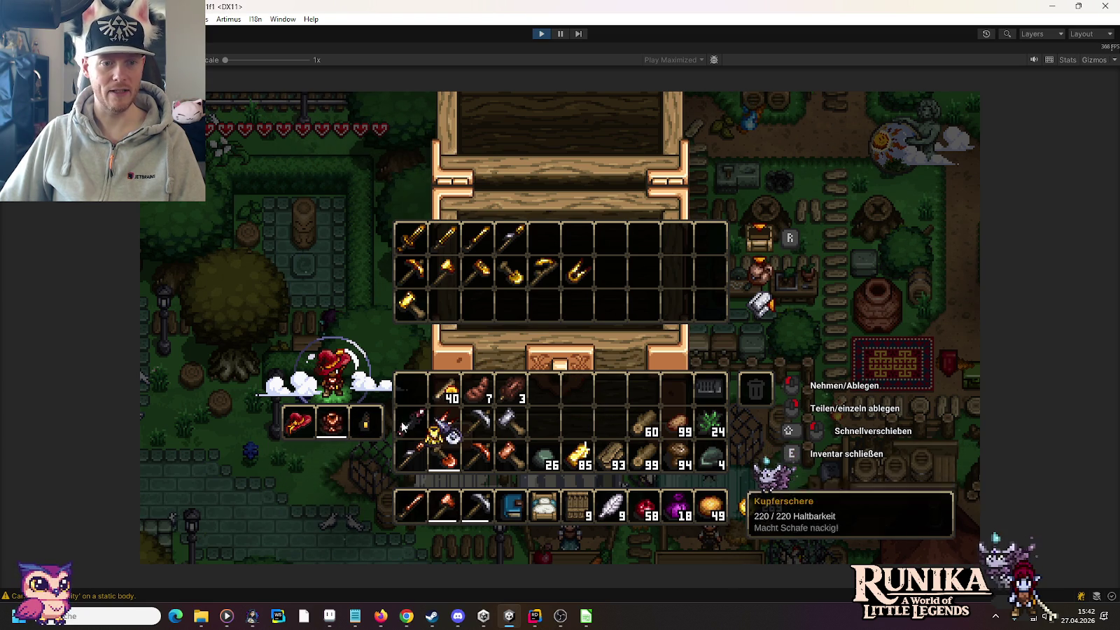
{"action": "left_click", "coordinate": [333, 423]}
{"action": "left_click", "coordinate": [332, 420]}
{"action": "left_click", "coordinate": [607, 278]}
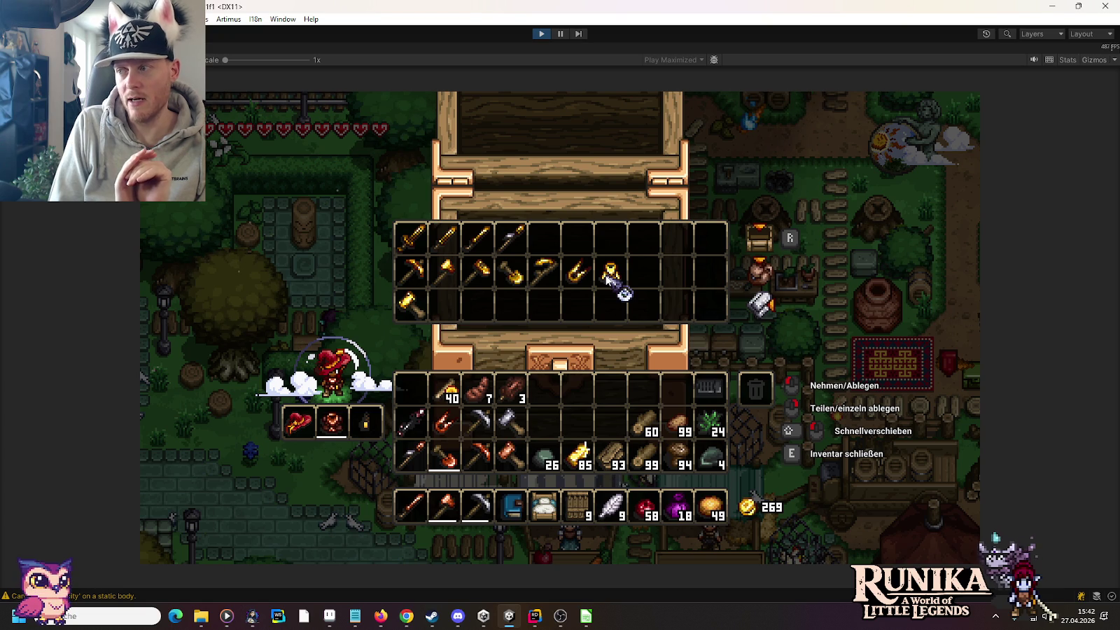
Close the chest and page through the crafting recipe book
{"action": "key", "text": "e"}
{"action": "key", "text": "d"}
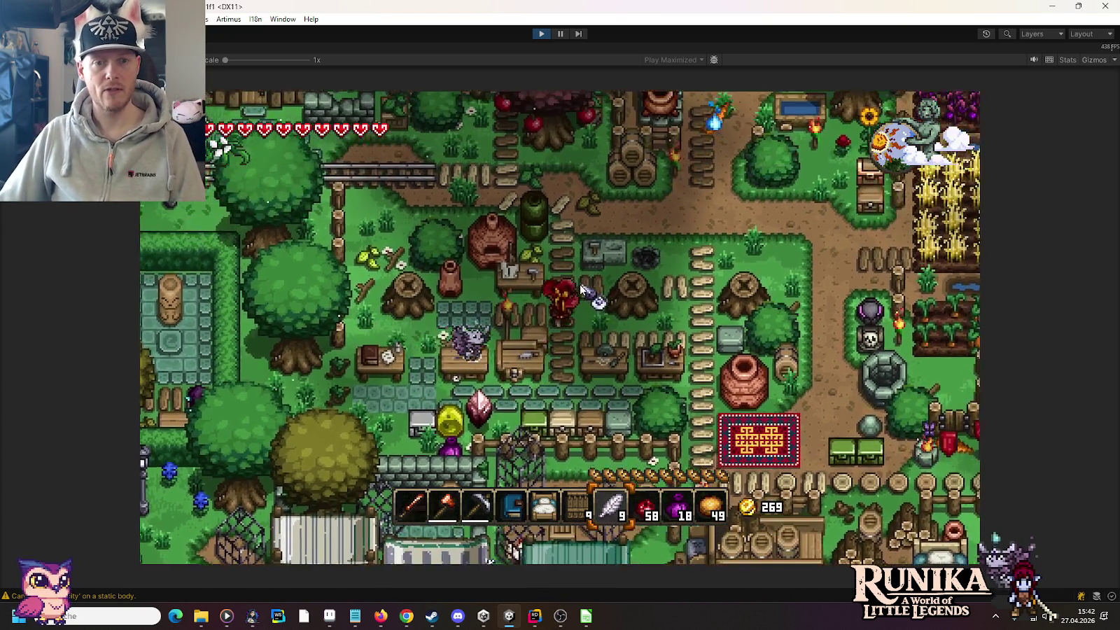
{"action": "right_click", "coordinate": [582, 283]}
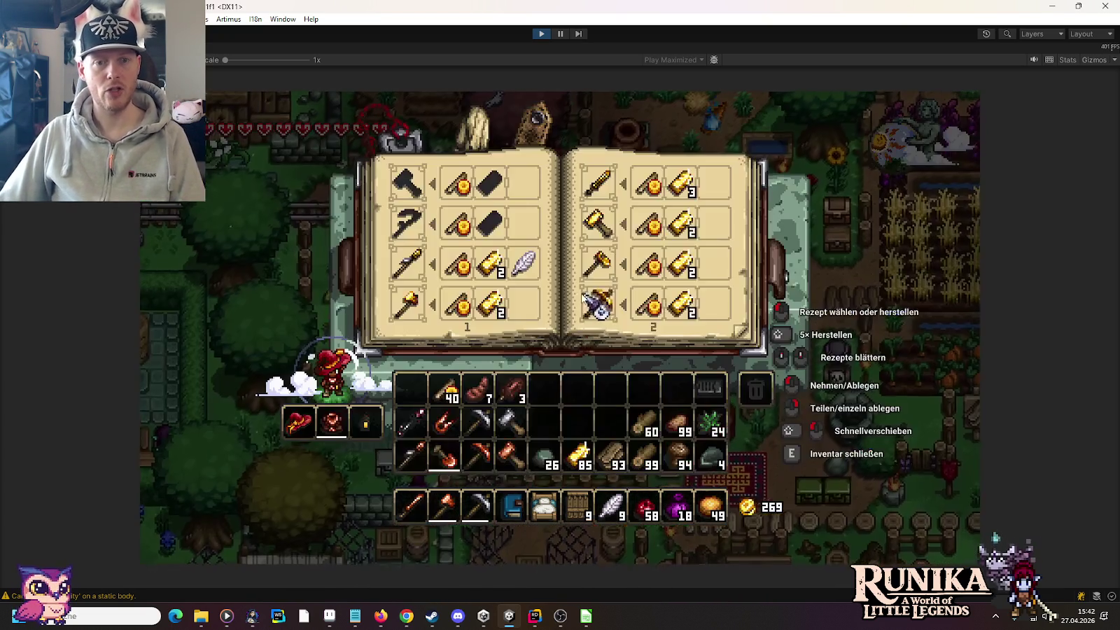
{"action": "scroll", "coordinate": [522, 304], "scroll_direction": "down", "scroll_amount": 1}
{"action": "scroll", "coordinate": [521, 305], "scroll_direction": "down", "scroll_amount": 1}
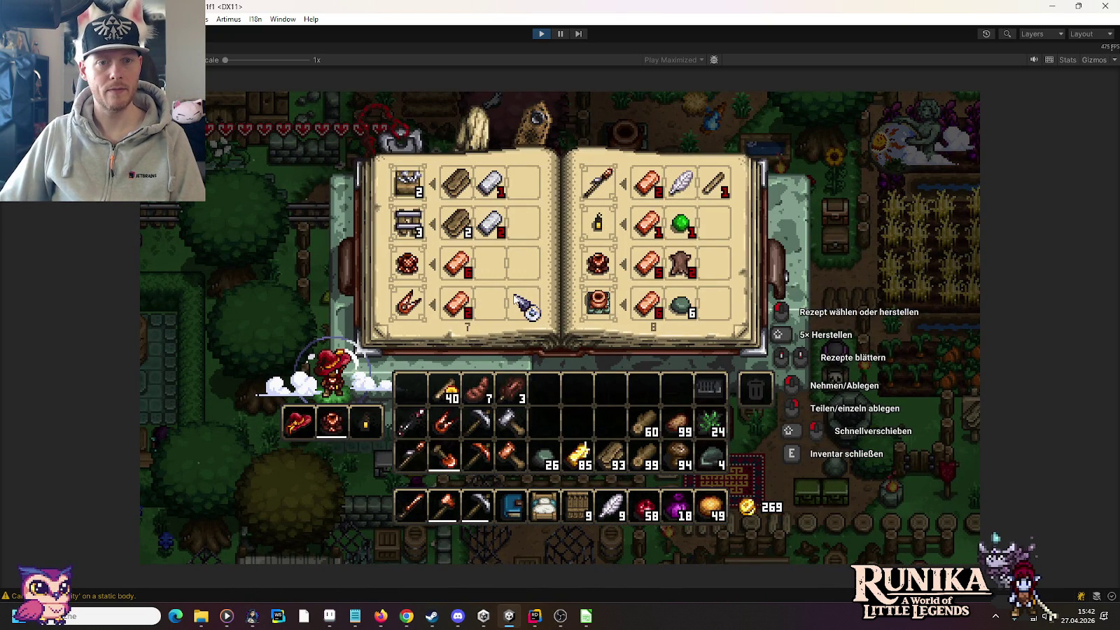
{"action": "mouse_move", "coordinate": [595, 277]}
{"action": "mouse_move", "coordinate": [674, 273]}
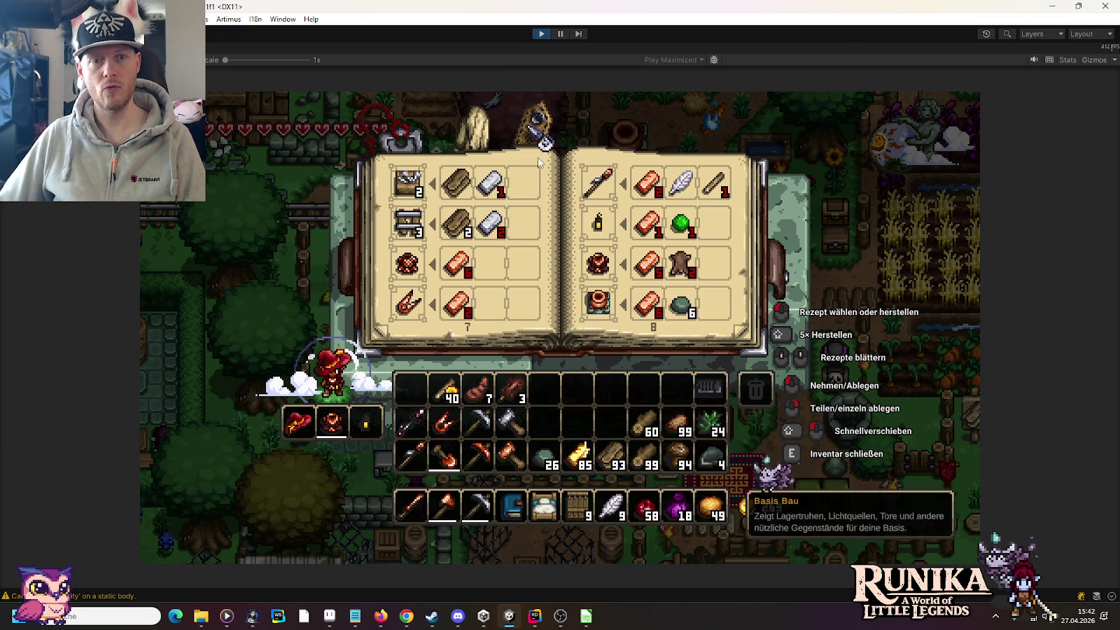
Choose 'Speichern und Verlassen' from the pause menu to save and quit, then stop play mode
{"action": "key", "text": "Escape"}
{"action": "key", "text": "Escape"}
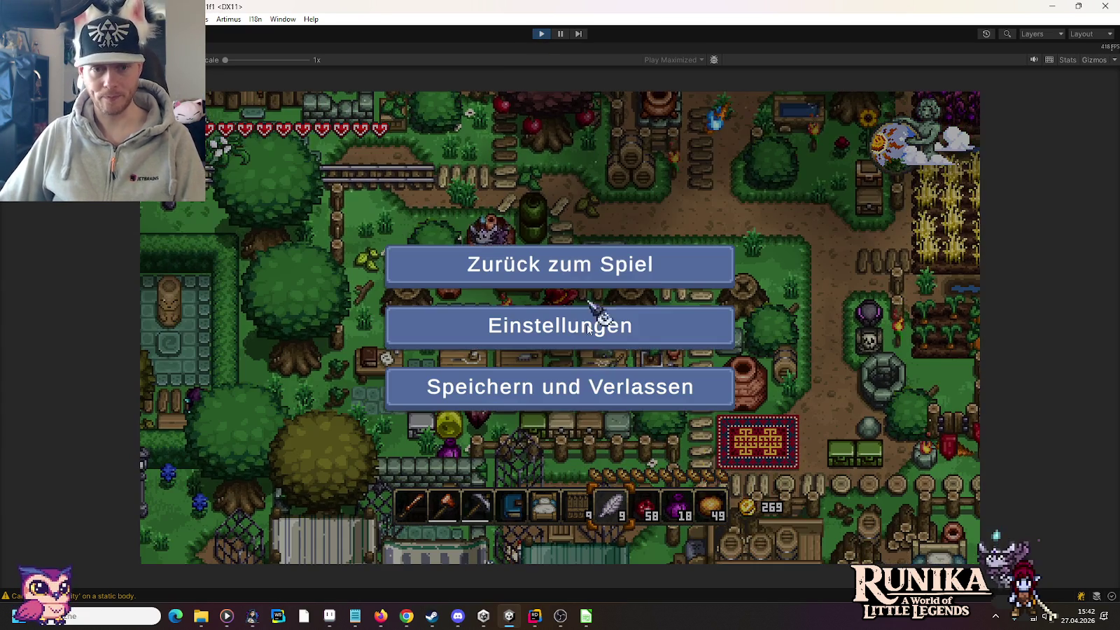
{"action": "left_click", "coordinate": [574, 391]}
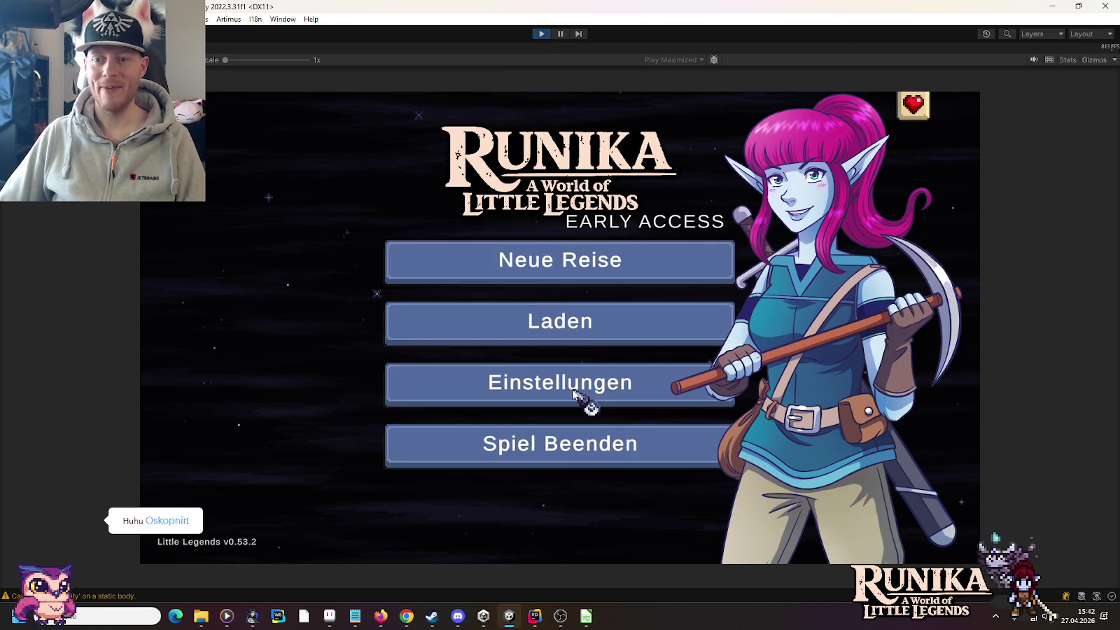
{"action": "left_click", "coordinate": [541, 34]}
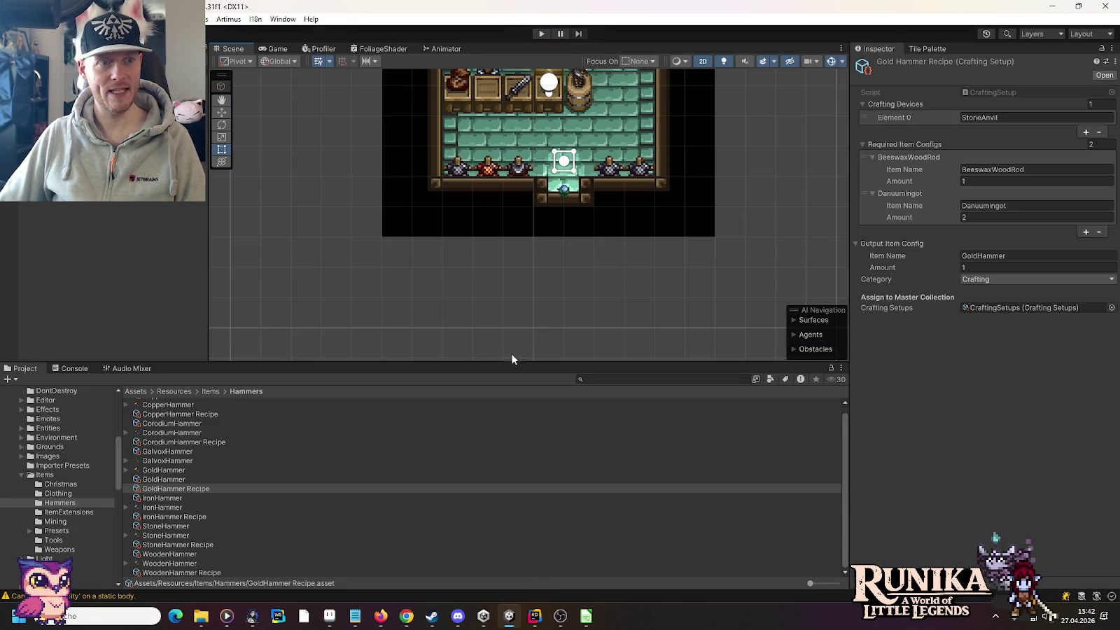
Select the Items folder under Resources and scroll through its assets
{"action": "left_click", "coordinate": [38, 476]}
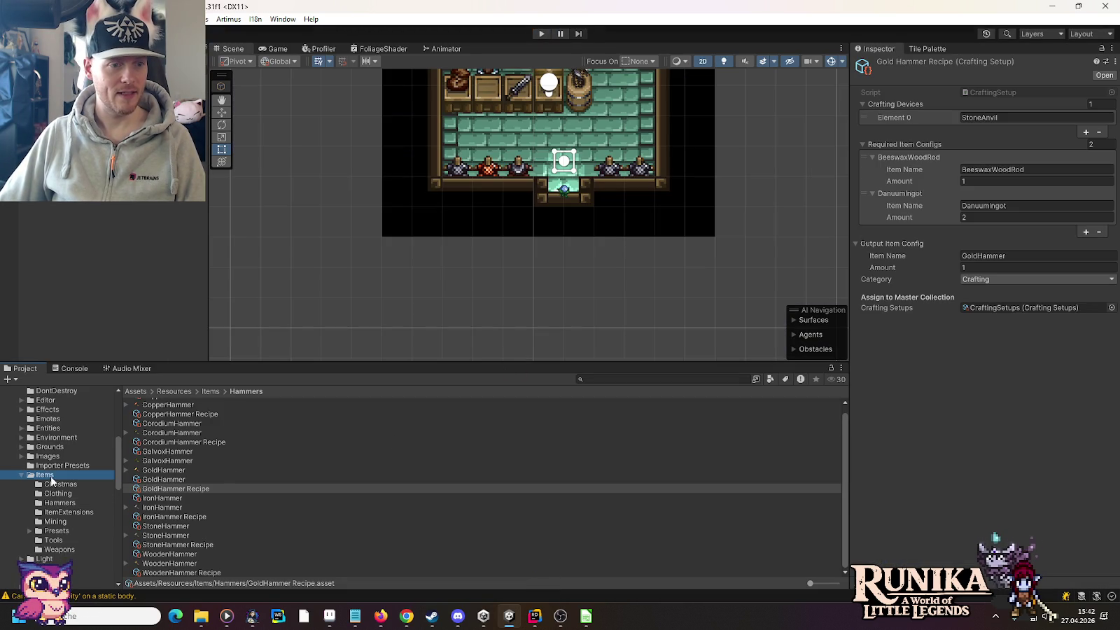
{"action": "scroll", "coordinate": [304, 494], "scroll_direction": "down", "scroll_amount": 10}
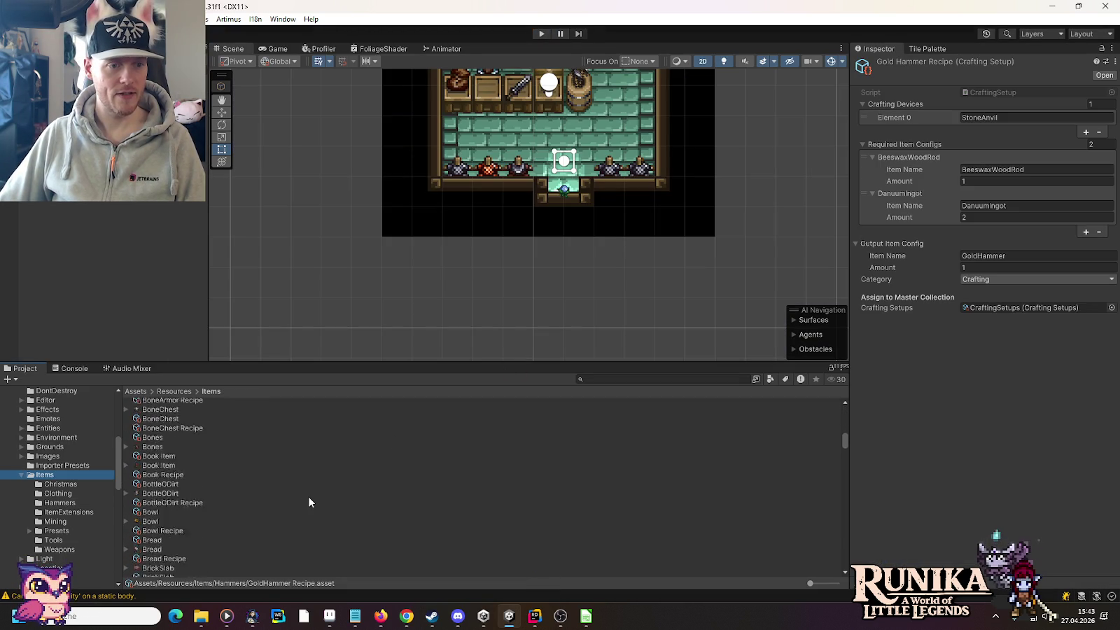
{"action": "scroll", "coordinate": [309, 503], "scroll_direction": "down", "scroll_amount": 12}
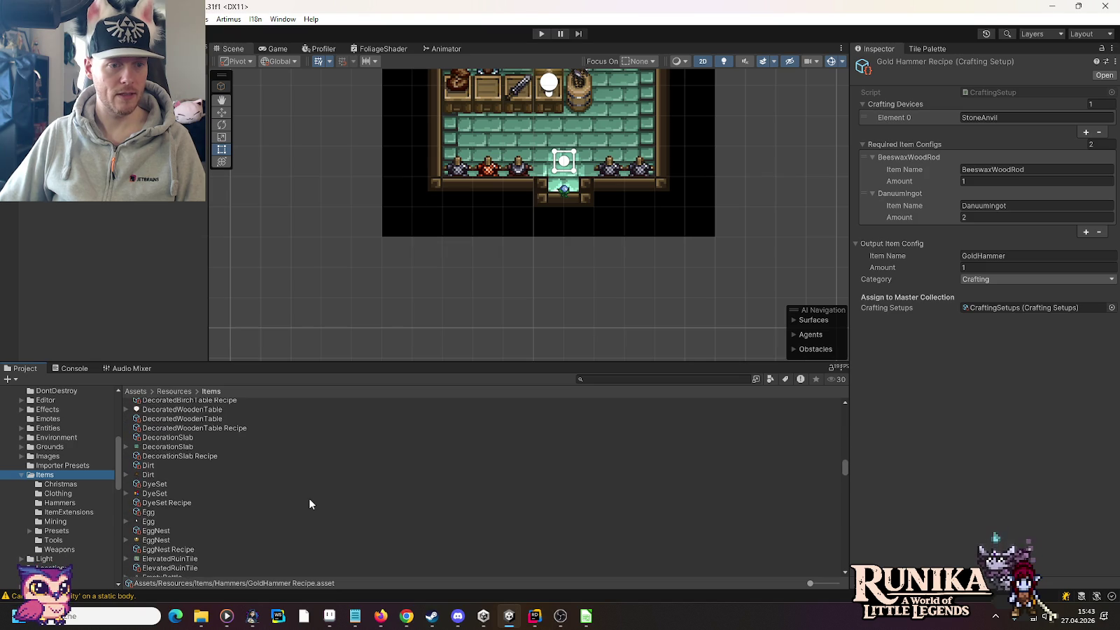
{"action": "scroll", "coordinate": [310, 503], "scroll_direction": "down", "scroll_amount": 3}
{"action": "scroll", "coordinate": [308, 503], "scroll_direction": "down", "scroll_amount": 6}
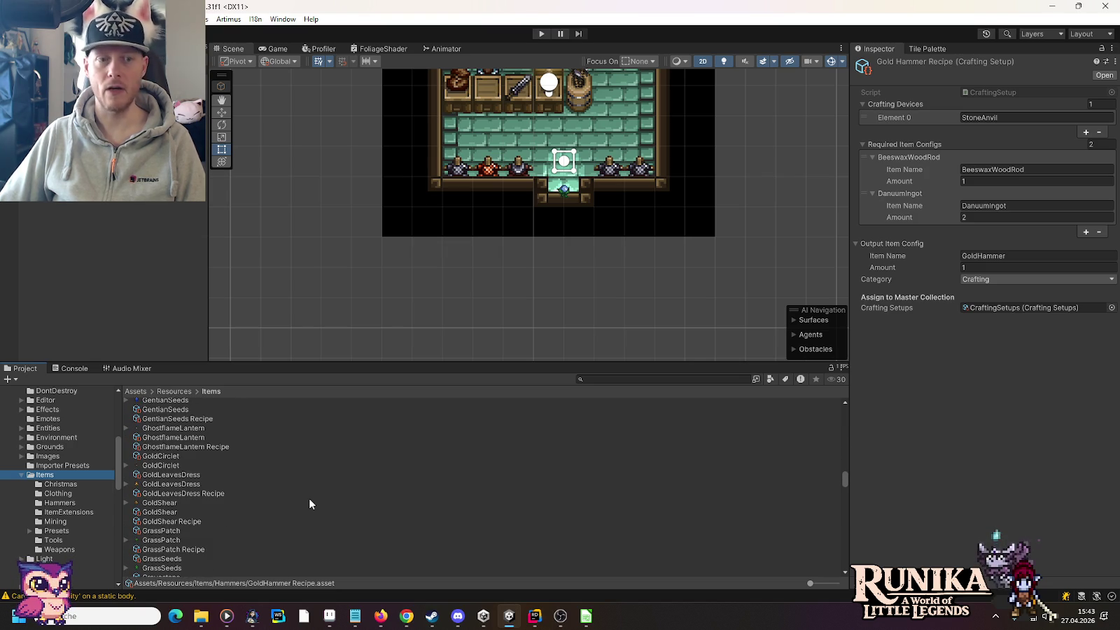
Lower the GoldLeavesDress Recipe's Danuumingot amount to 4
{"action": "left_click", "coordinate": [200, 495]}
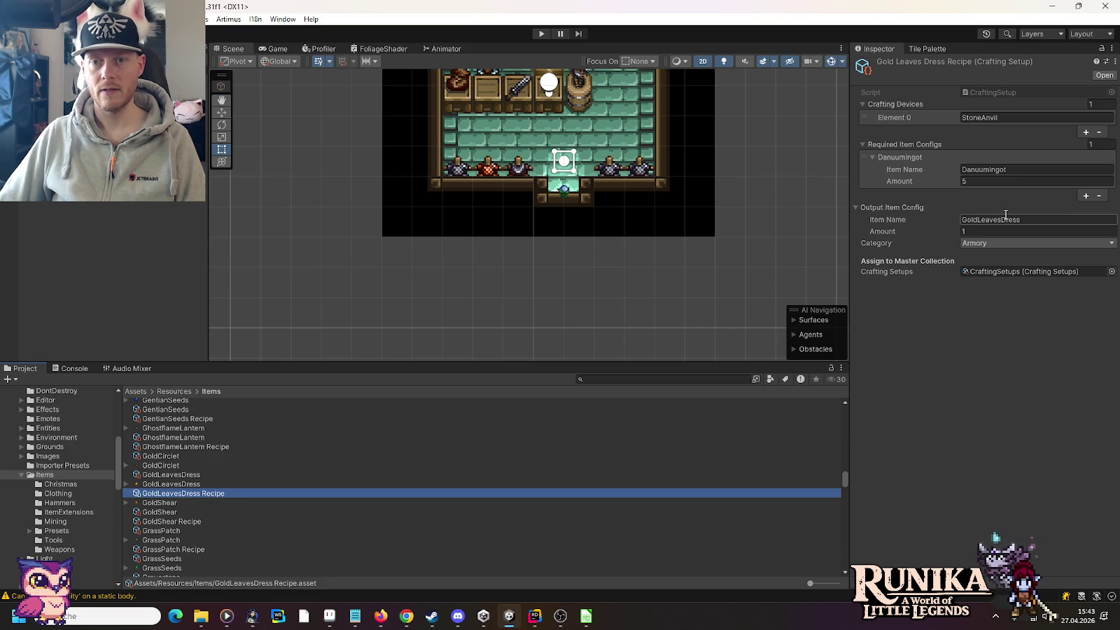
{"action": "left_click", "coordinate": [985, 183]}
{"action": "type", "text": "4"}
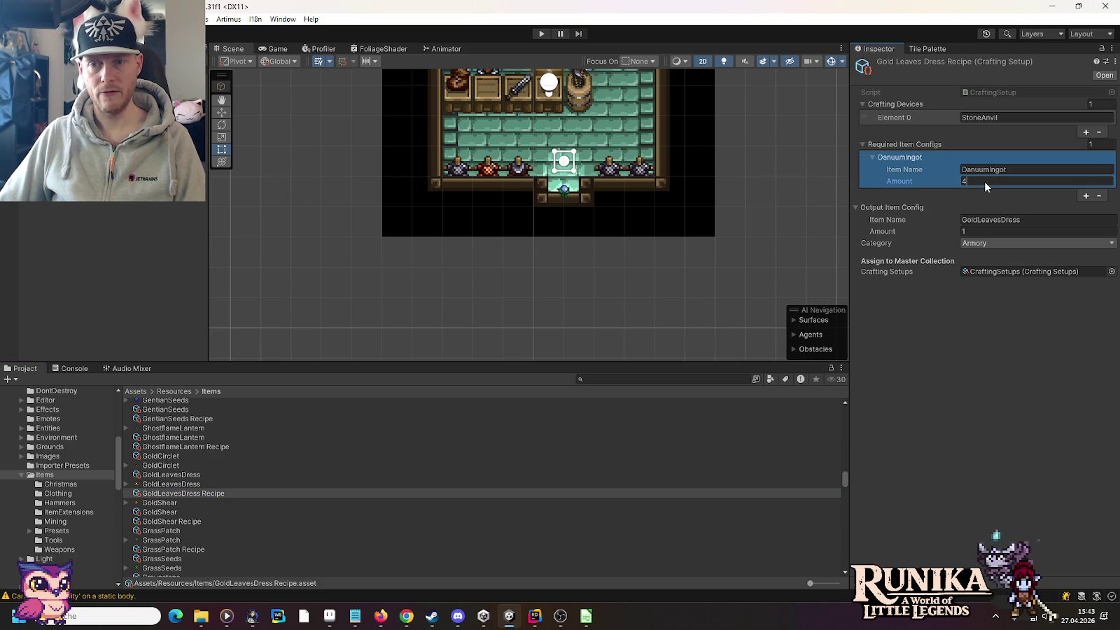
Clear the GoldLeavesDress Armor value and bring up the armor stats spreadsheet
{"action": "left_click", "coordinate": [186, 475]}
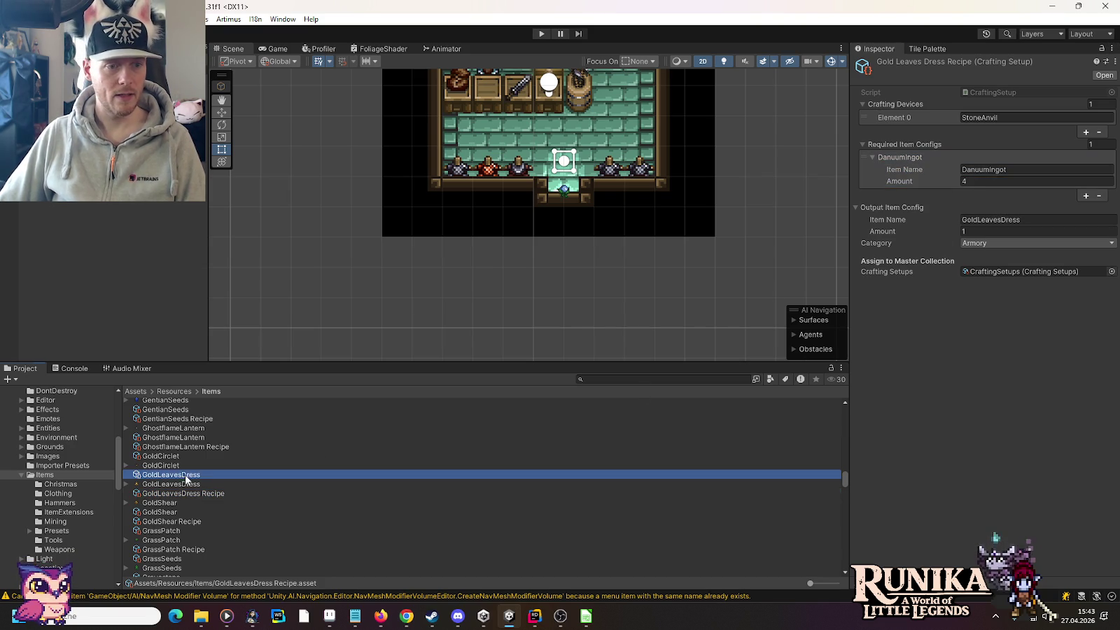
{"action": "scroll", "coordinate": [942, 340], "scroll_direction": "down", "scroll_amount": 10}
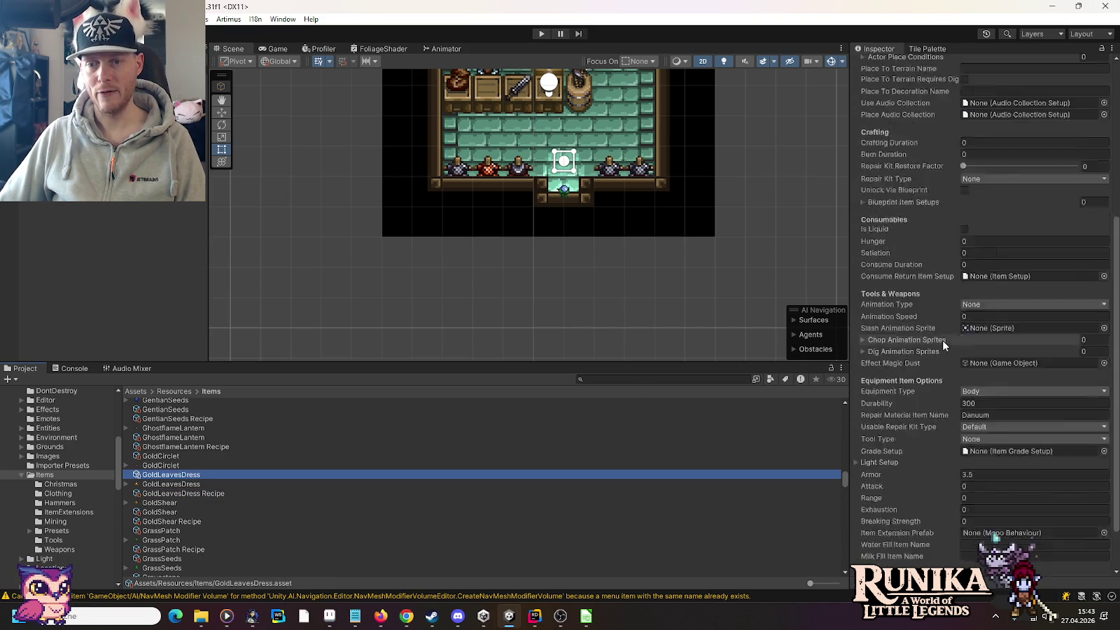
{"action": "left_click", "coordinate": [987, 416]}
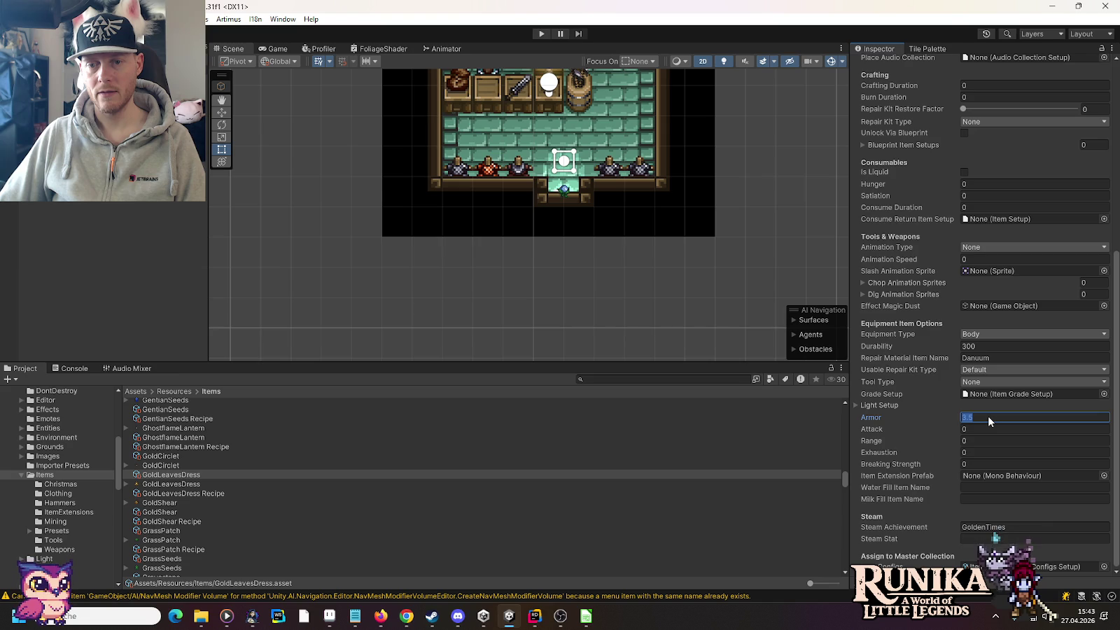
{"action": "type", "text": "2"}
{"action": "key", "text": "BackSpace"}
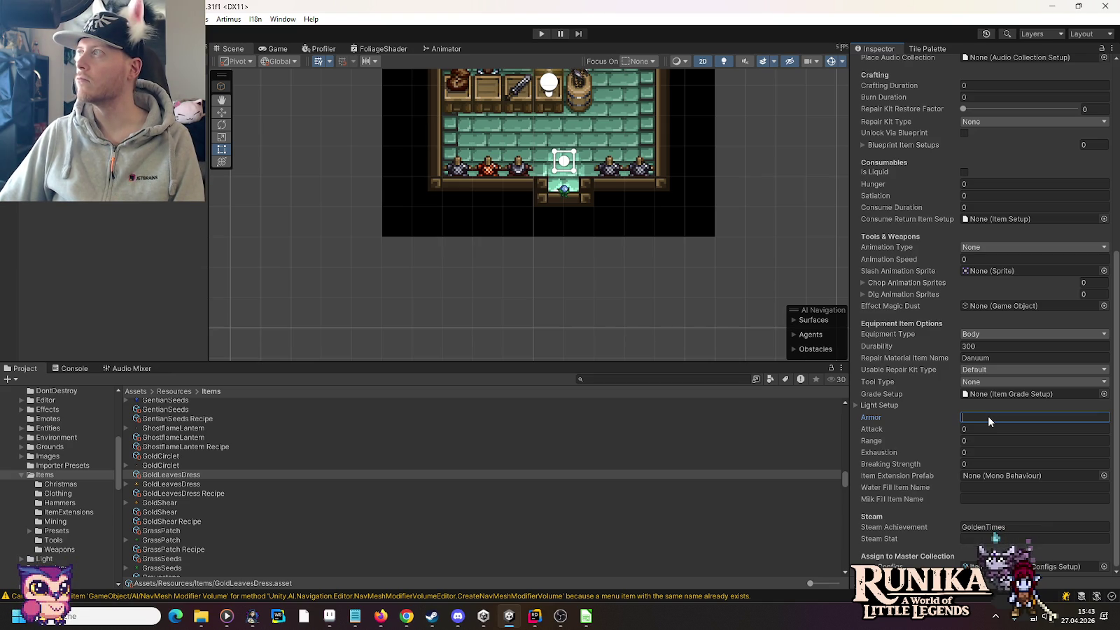
{"action": "key", "text": "alt+Tab"}
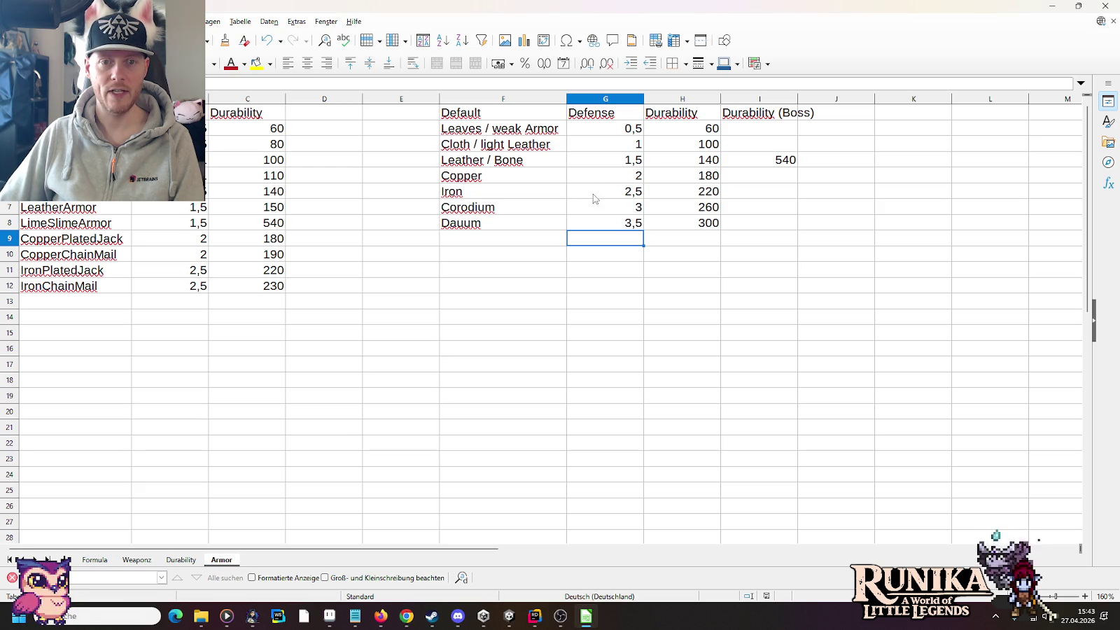
Read Iron's 2,5 defense in cell G6, then return to Unity's Armor field
{"action": "left_click", "coordinate": [626, 195]}
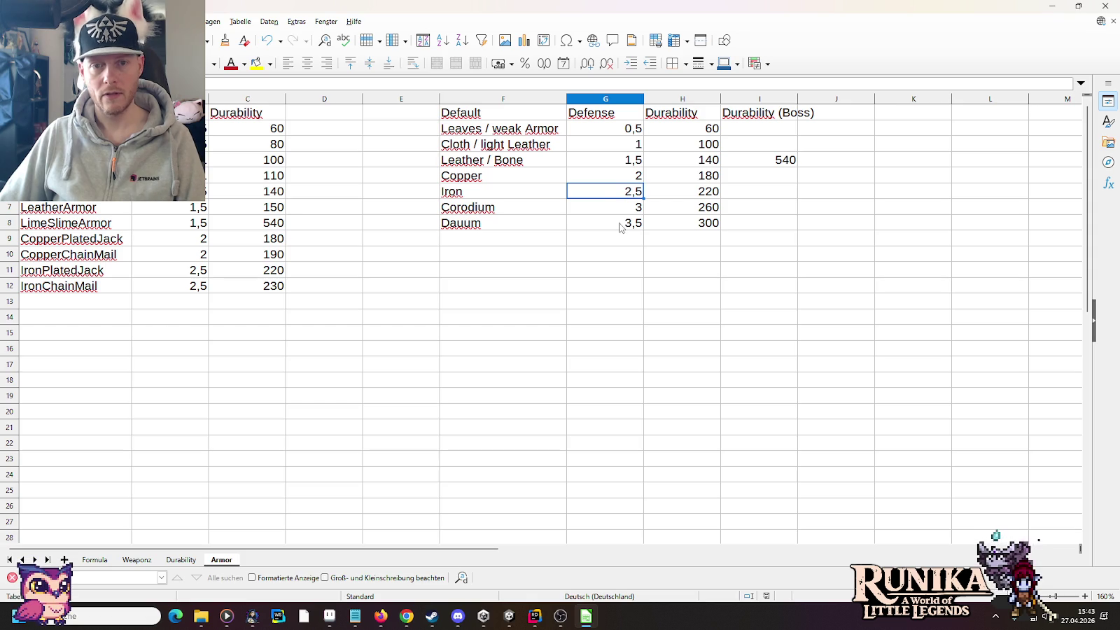
{"action": "key", "text": "alt+Tab"}
{"action": "left_click", "coordinate": [998, 419]}
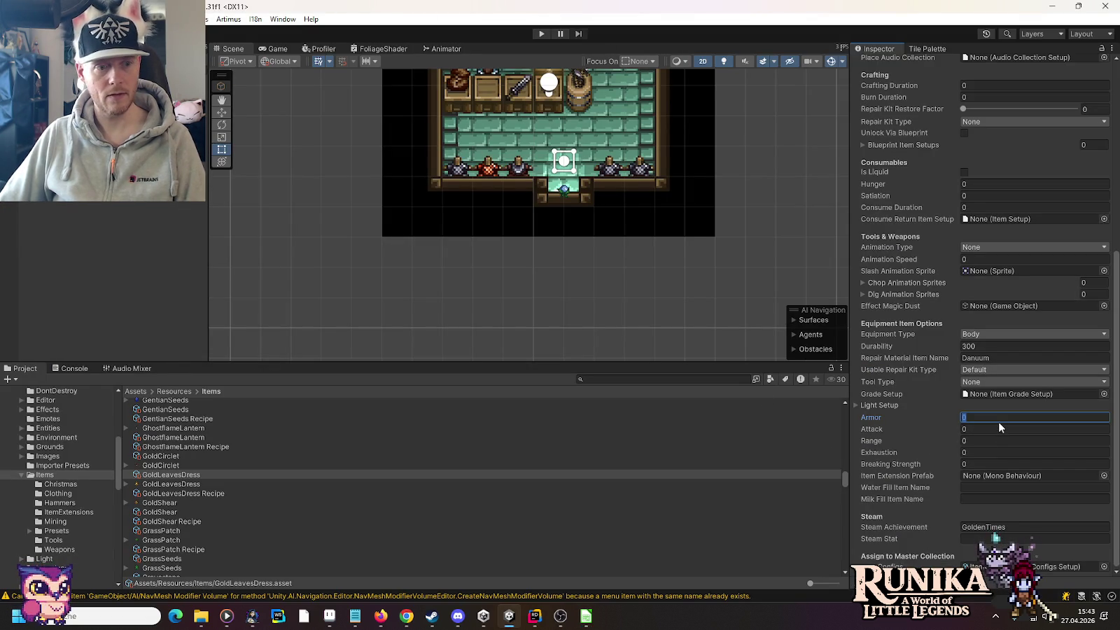
Enter 2.5 as the GoldLeavesDress Armor value in the Inspector
{"action": "type", "text": "2.5"}
{"action": "key", "text": "Tab"}
{"action": "left_click", "coordinate": [993, 418]}
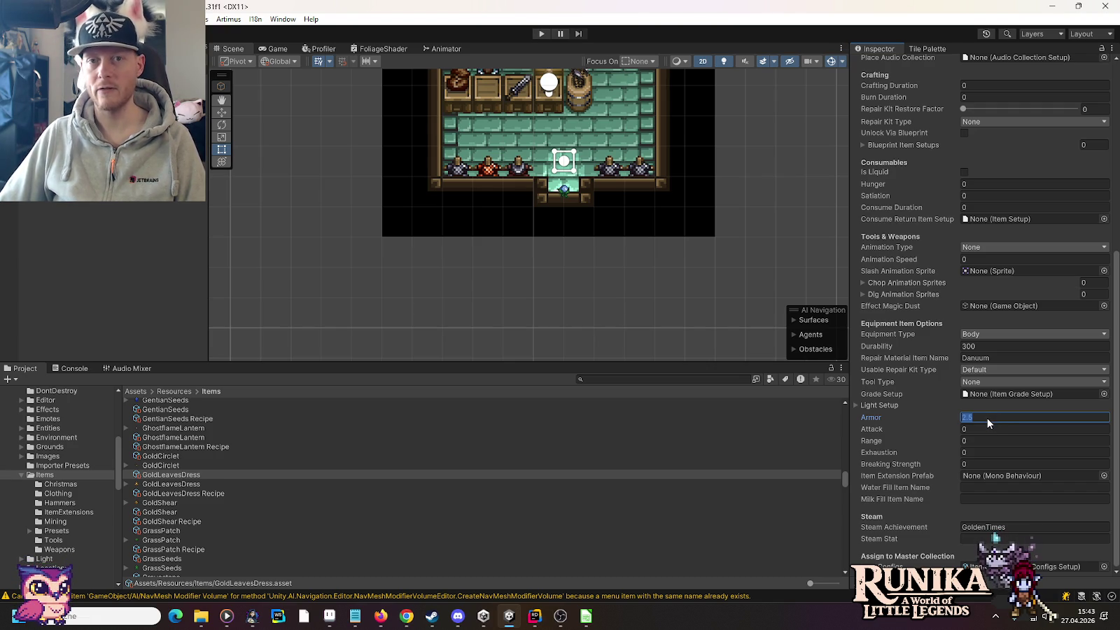
{"action": "key", "text": "Return"}
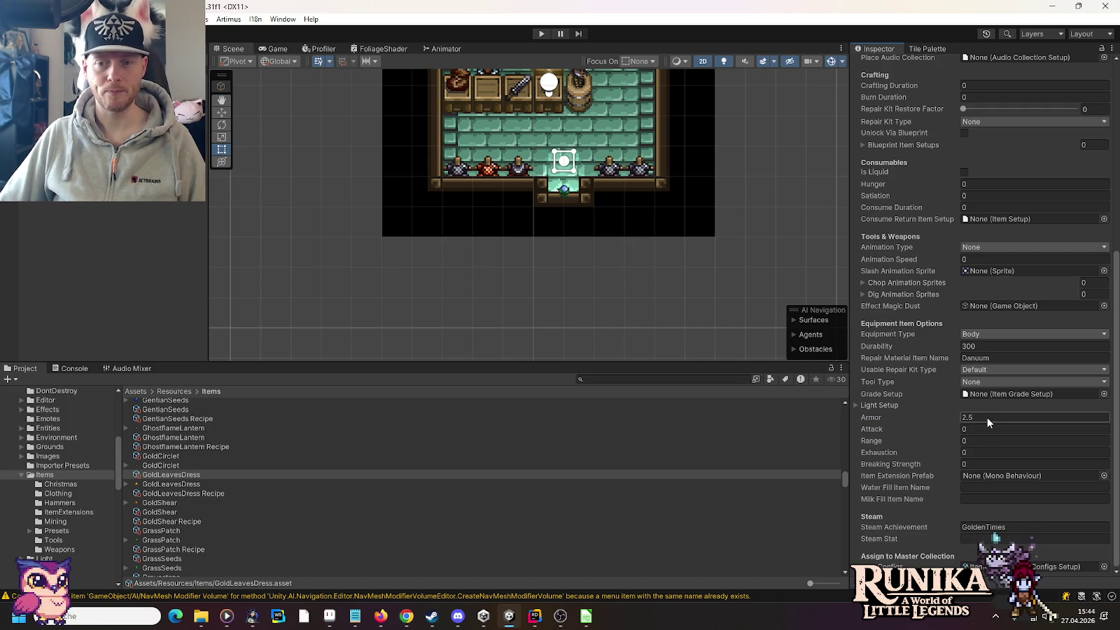
{"action": "left_click", "coordinate": [971, 429]}
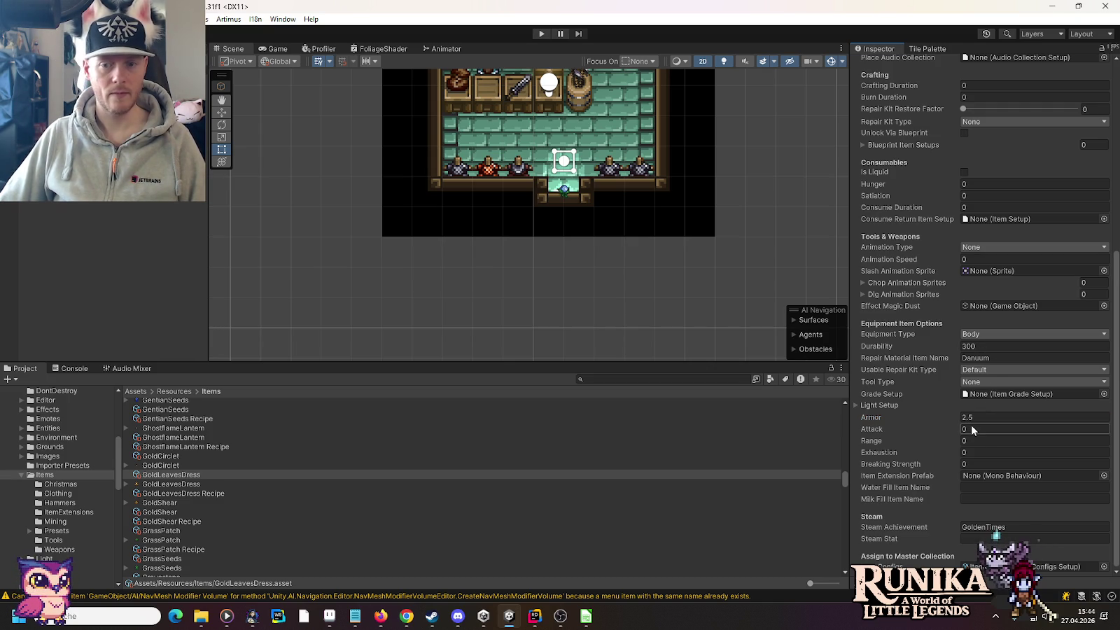
Enter play mode, load the saved game via Laden, and continue into the village
{"action": "key", "text": "Return"}
{"action": "left_click", "coordinate": [539, 34]}
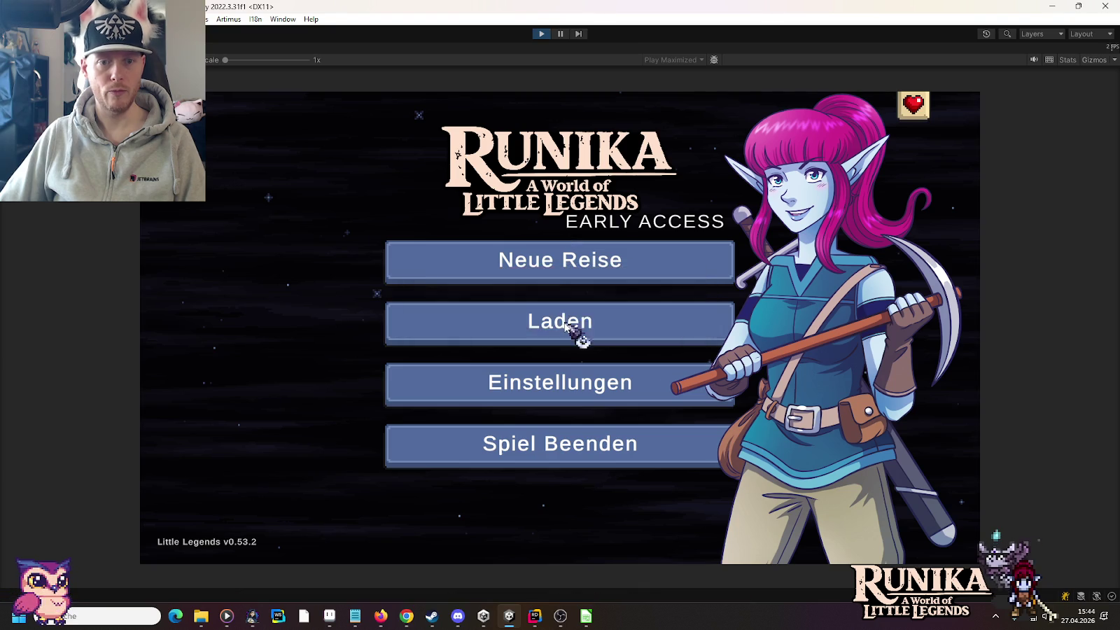
{"action": "left_click", "coordinate": [571, 326]}
{"action": "left_click", "coordinate": [456, 281]}
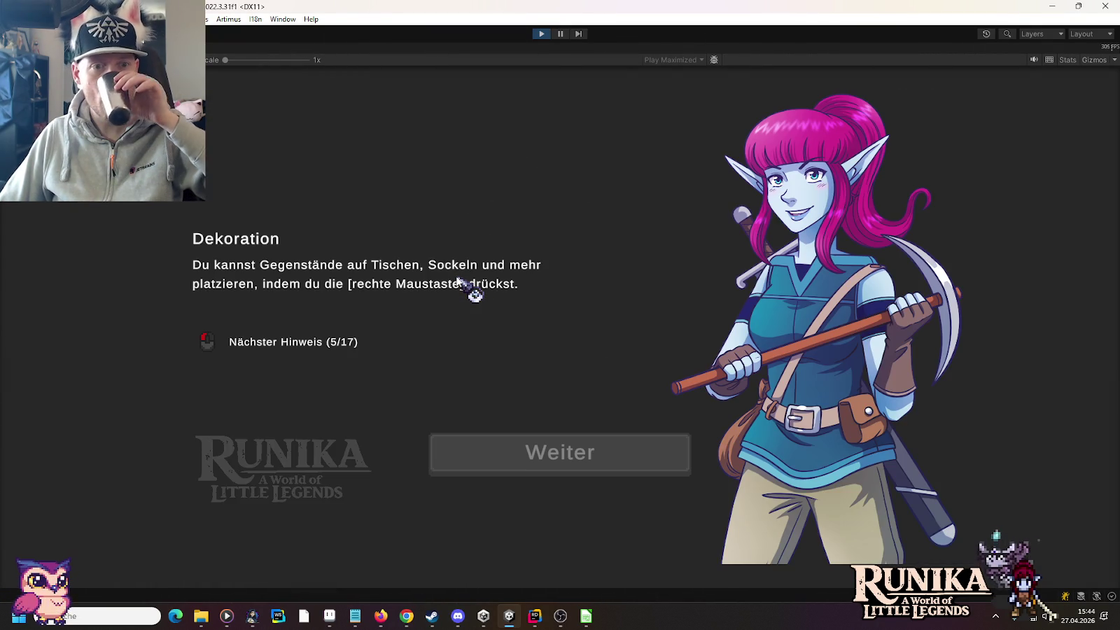
{"action": "left_click", "coordinate": [574, 453]}
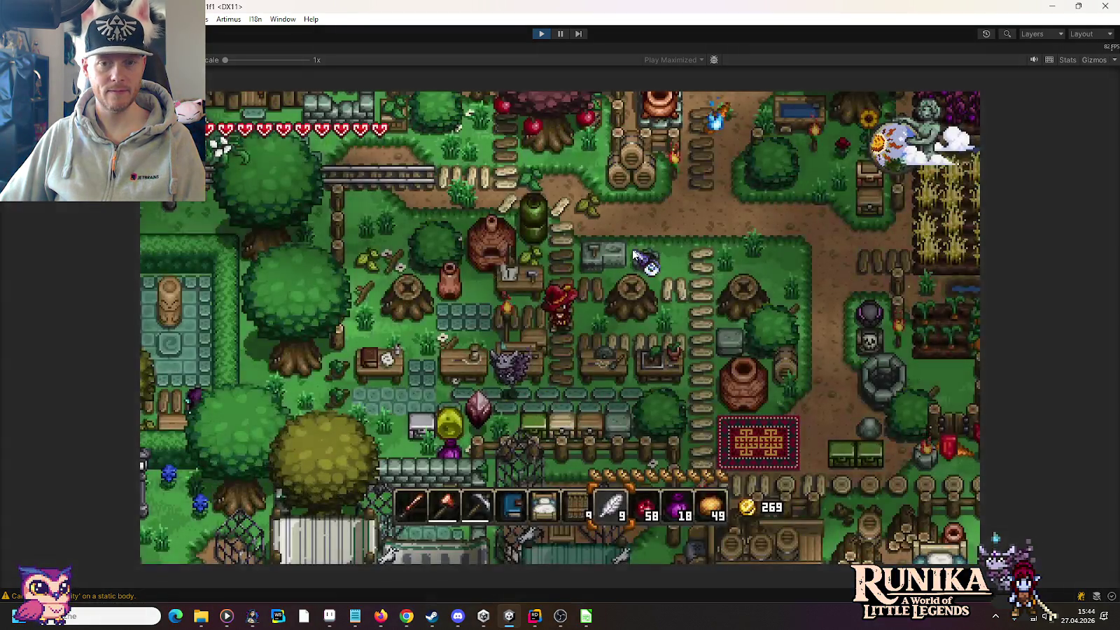
Confirm in the chest that the Danuumblätterkleid shows 2.5 armor and 300 durability, then stop play mode
{"action": "key", "text": "e"}
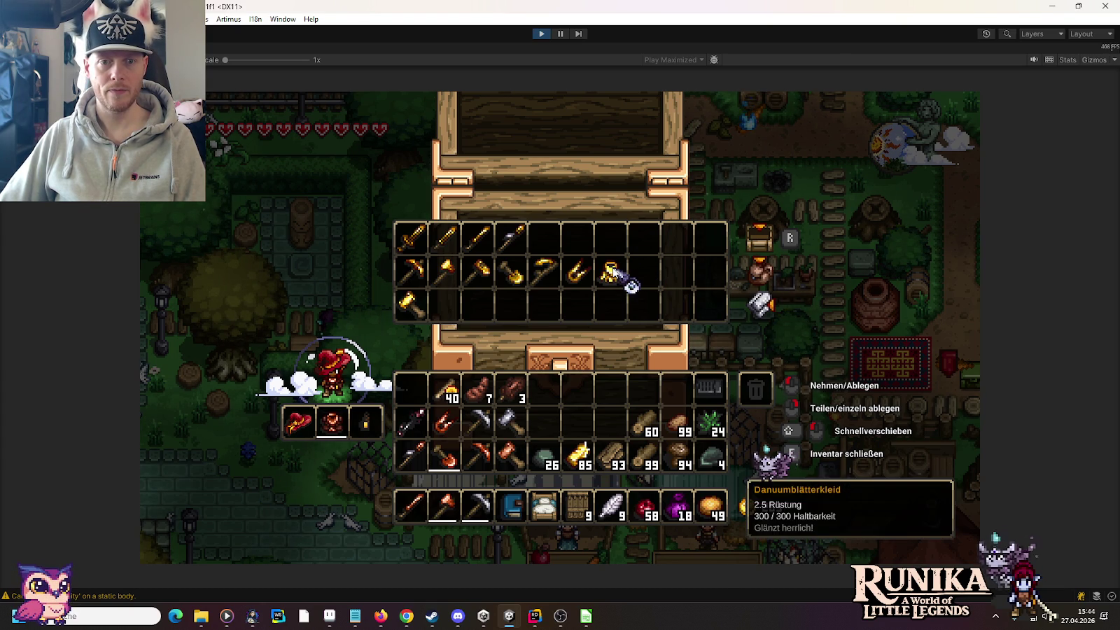
{"action": "mouse_move", "coordinate": [612, 278]}
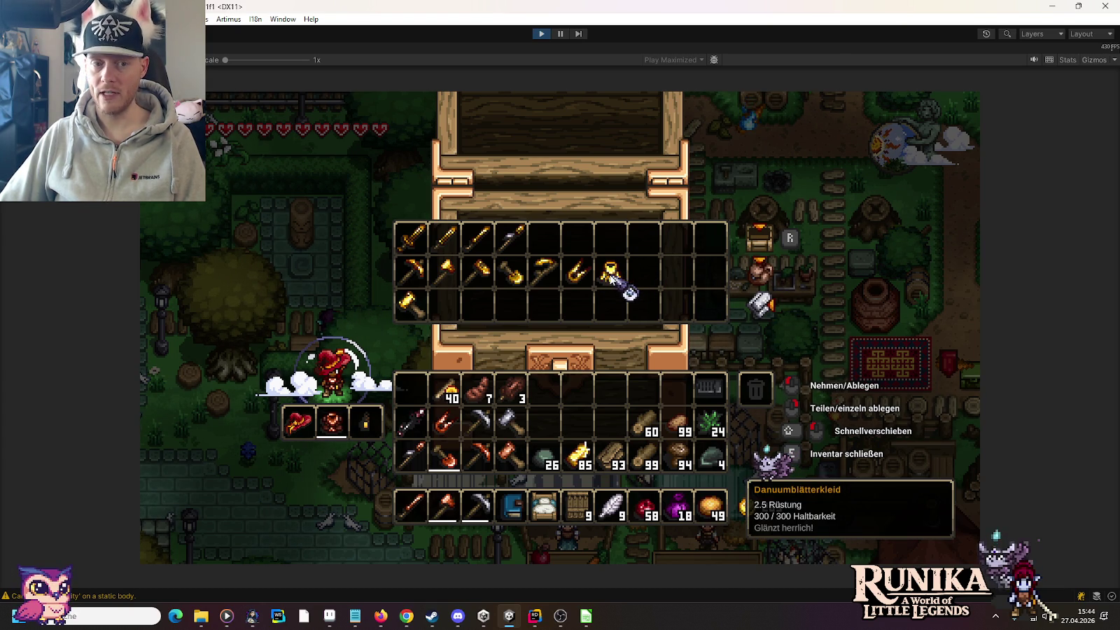
{"action": "mouse_move", "coordinate": [343, 428]}
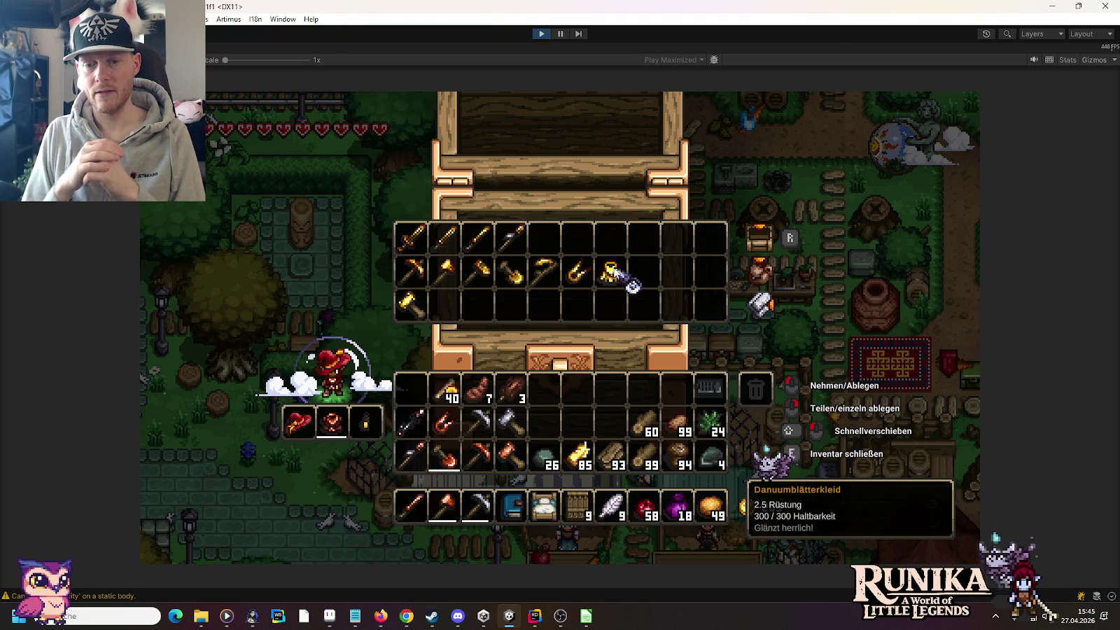
{"action": "left_click", "coordinate": [538, 34]}
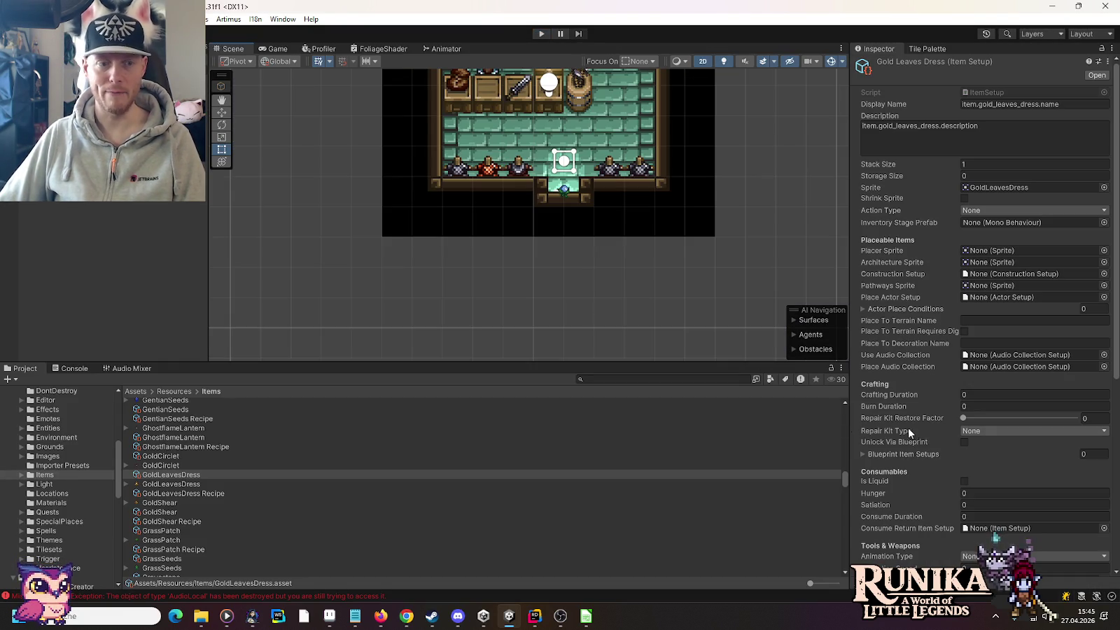
Set the Gold Leaves Dress Armor in Equipment Item Options from 2.5 to 3
{"action": "scroll", "coordinate": [984, 483], "scroll_direction": "down", "scroll_amount": 2}
{"action": "scroll", "coordinate": [983, 471], "scroll_direction": "down", "scroll_amount": 7}
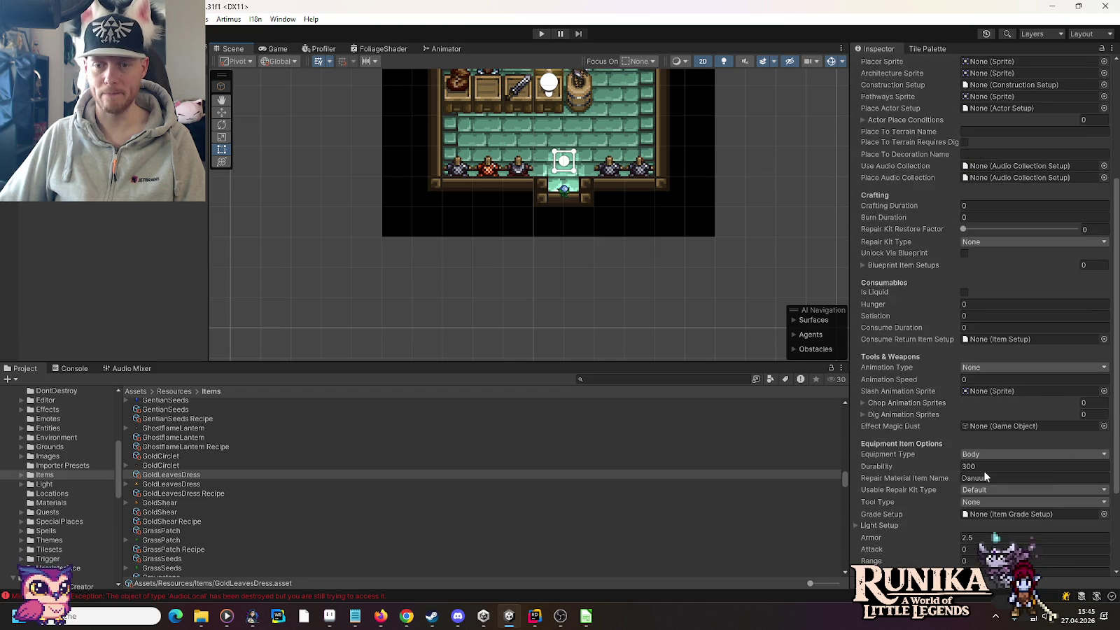
{"action": "left_click", "coordinate": [983, 416]}
{"action": "type", "text": "3"}
{"action": "key", "text": "Return"}
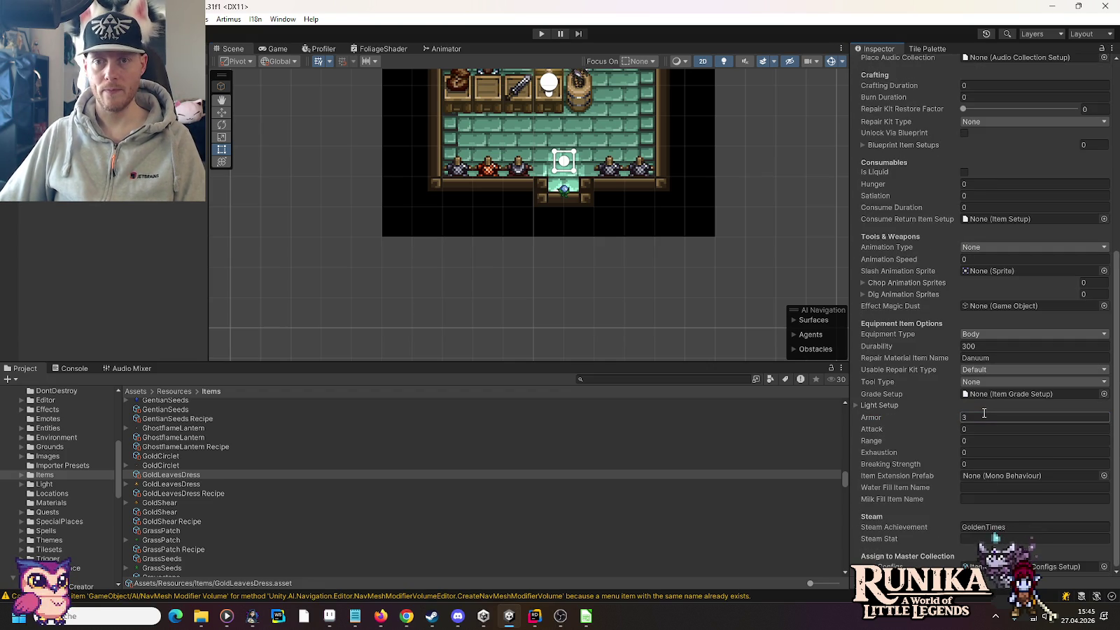
{"action": "left_click", "coordinate": [539, 620]}
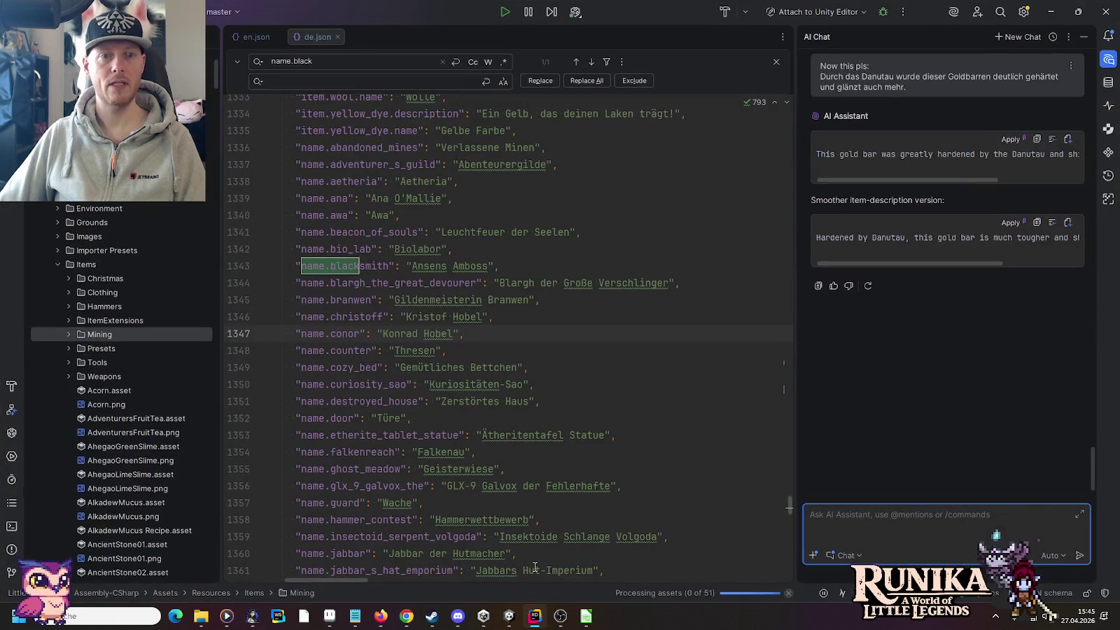
Delete the gold bar descriptions from the Notepad scratch note, then close the note and Notepad
{"action": "mouse_move", "coordinate": [517, 618]}
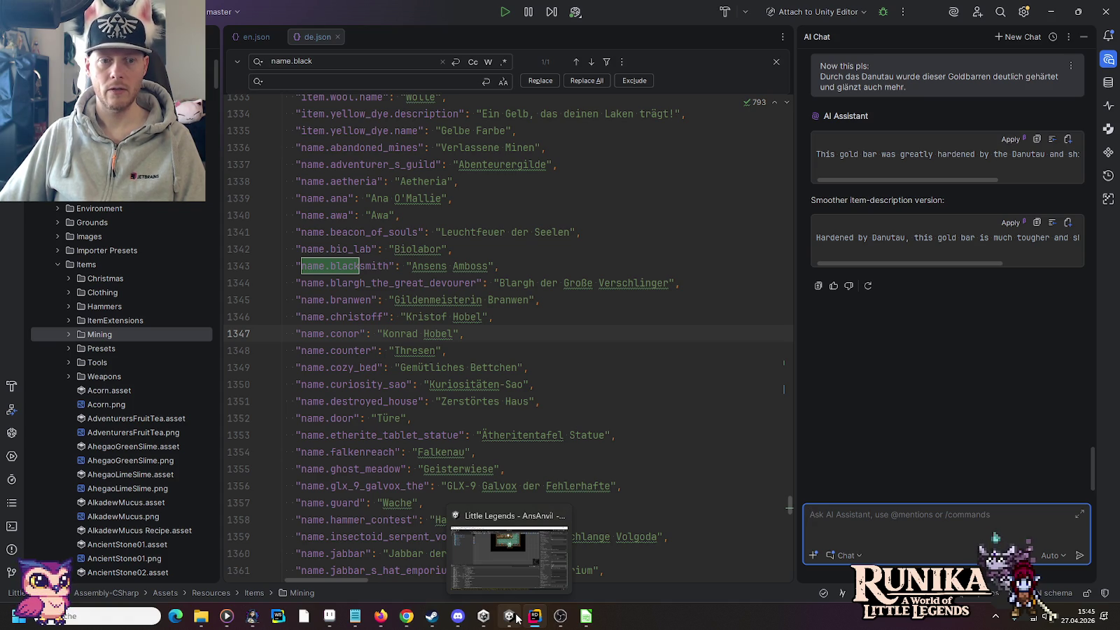
{"action": "left_click", "coordinate": [354, 616]}
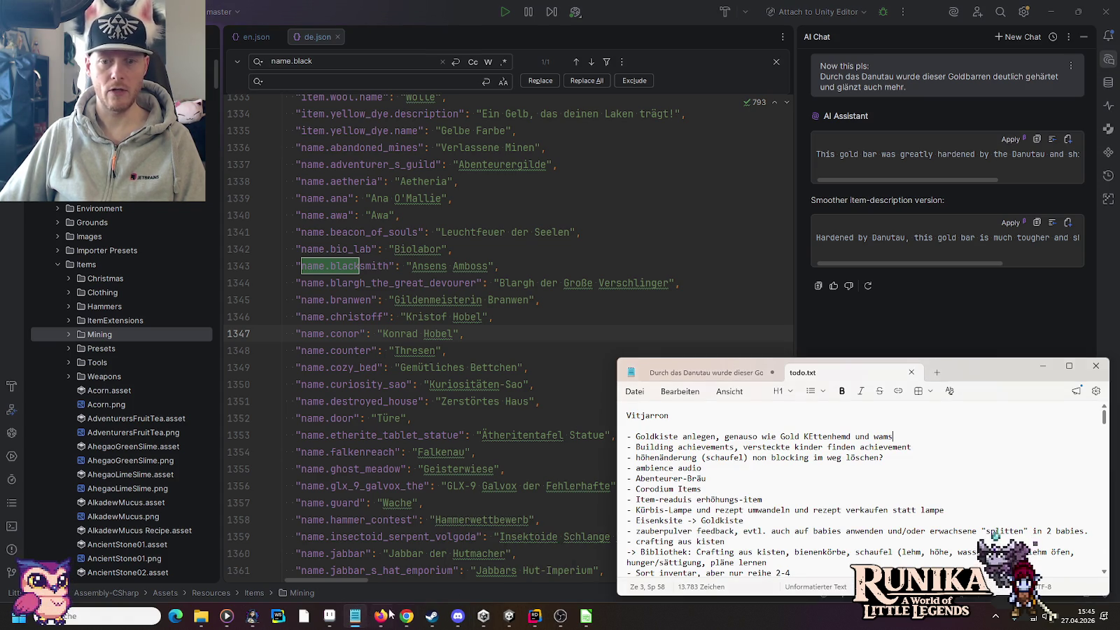
{"action": "triple_click", "coordinate": [657, 439]}
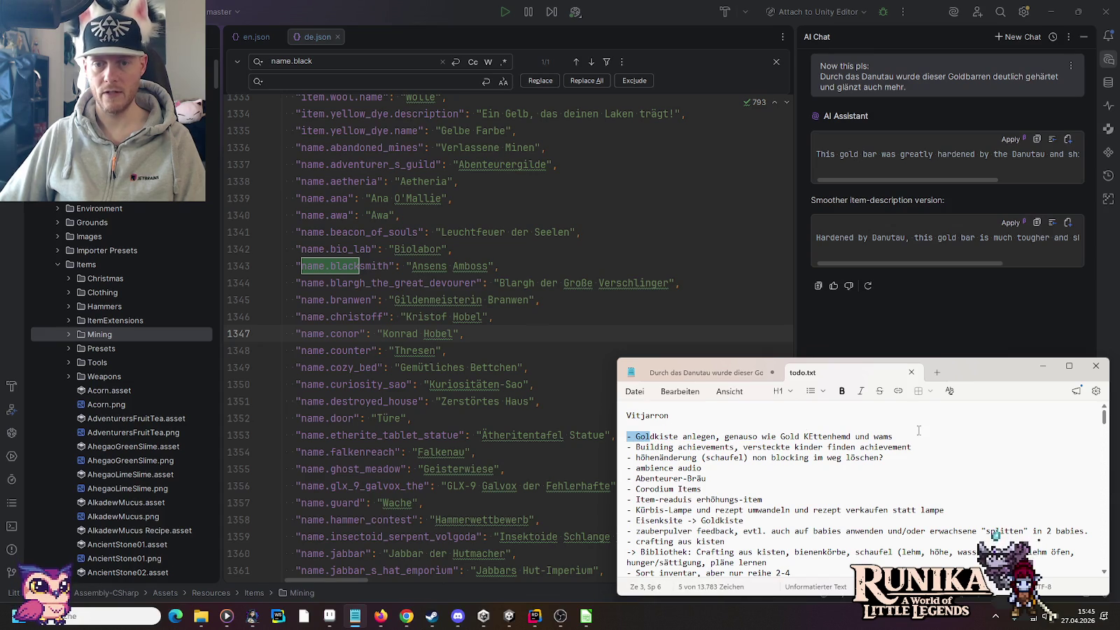
{"action": "left_click", "coordinate": [724, 376]}
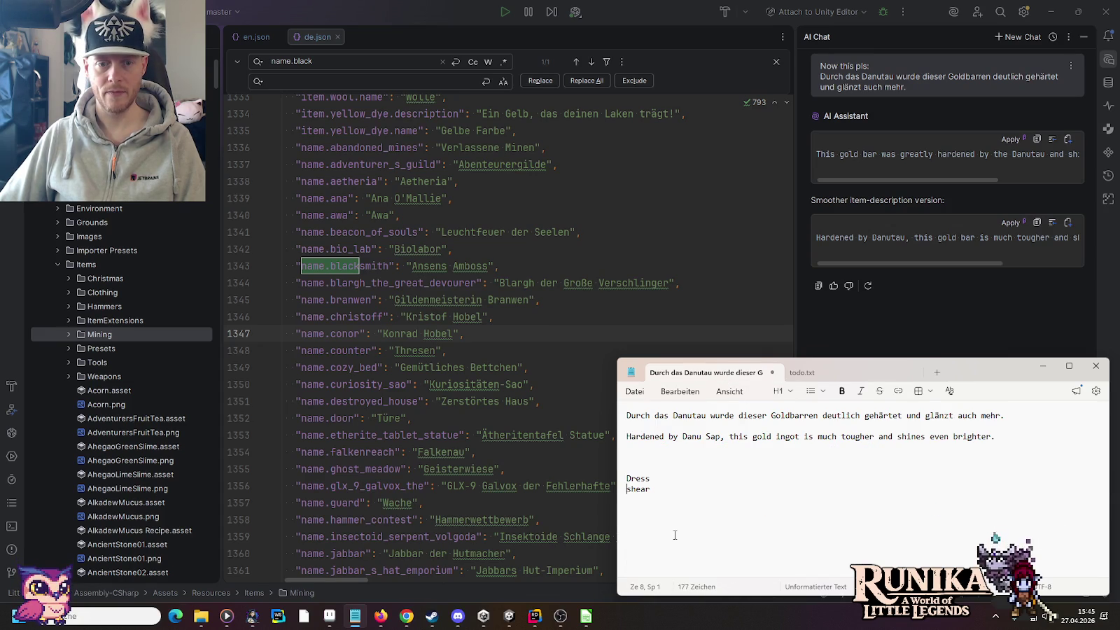
{"action": "mouse_move", "coordinate": [657, 488]}
{"action": "left_mouse_down"}
{"action": "mouse_move", "coordinate": [647, 447]}
{"action": "mouse_move", "coordinate": [714, 399]}
{"action": "left_mouse_up"}
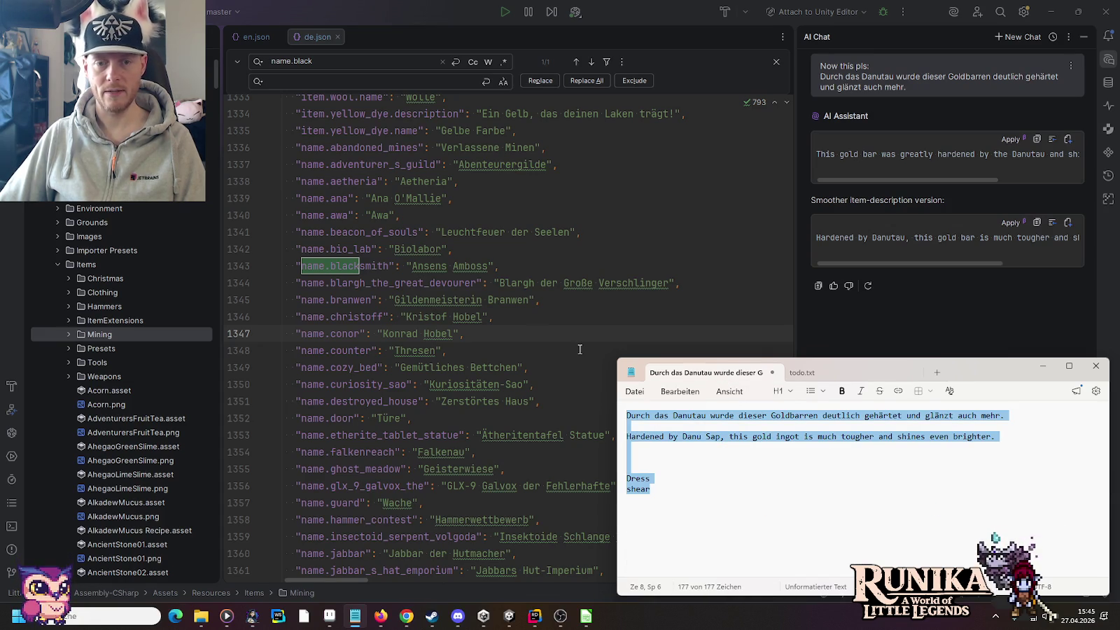
{"action": "key", "text": "BackSpace"}
{"action": "left_click", "coordinate": [772, 373]}
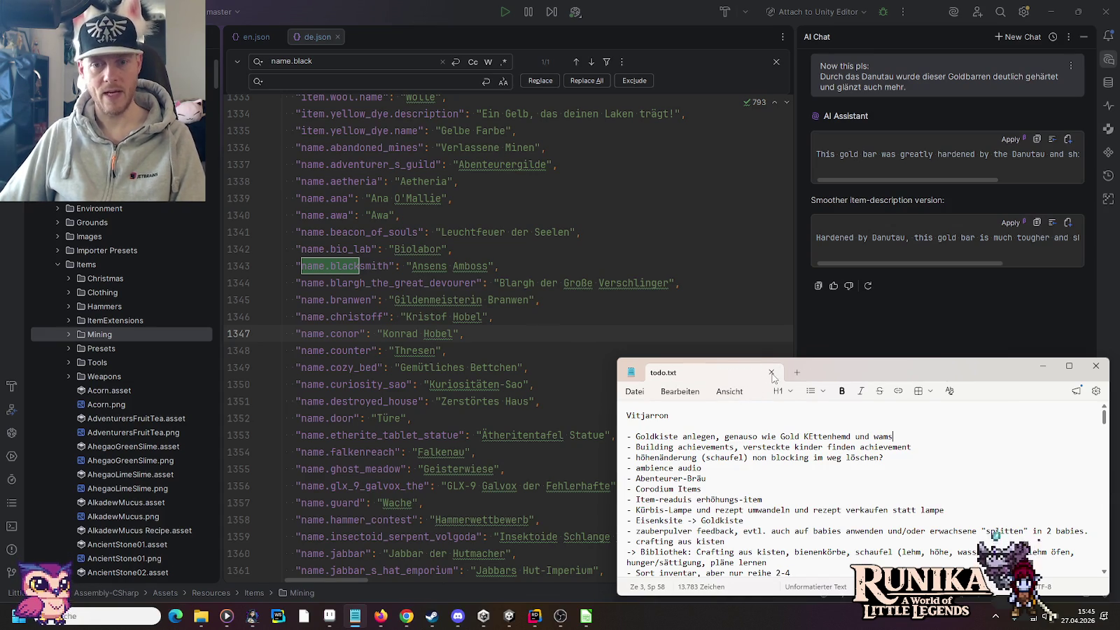
{"action": "left_click", "coordinate": [768, 372]}
Collapse the Items folder in Rider's project tree and start a Git commit of the project directory
{"action": "left_click", "coordinate": [58, 265]}
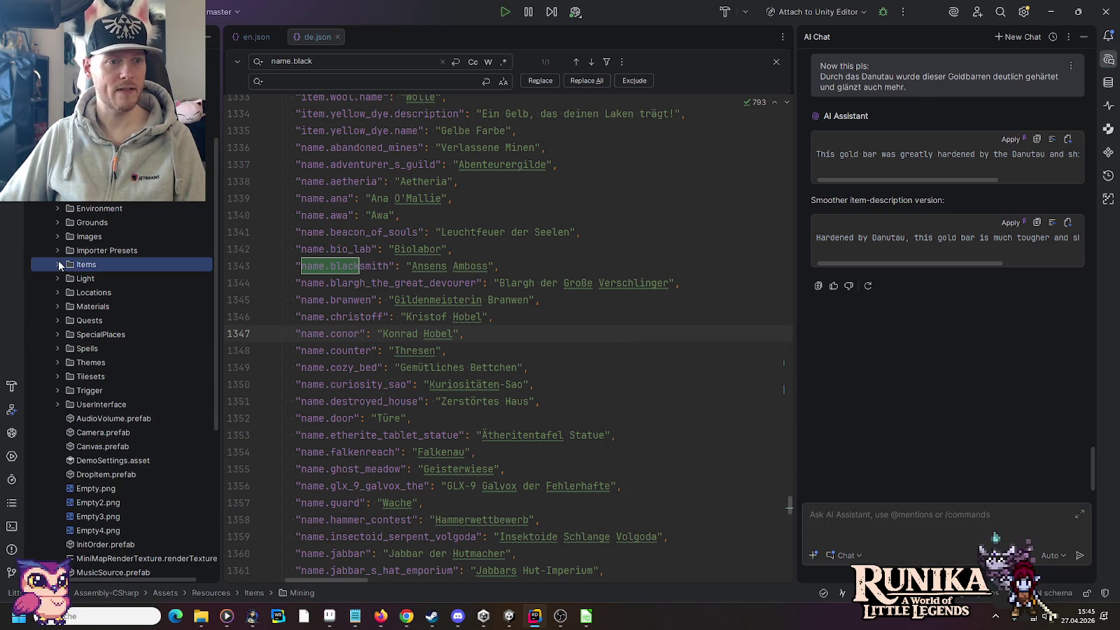
{"action": "scroll", "coordinate": [69, 236], "scroll_direction": "up", "scroll_amount": 3}
{"action": "scroll", "coordinate": [112, 349], "scroll_direction": "down", "scroll_amount": 10}
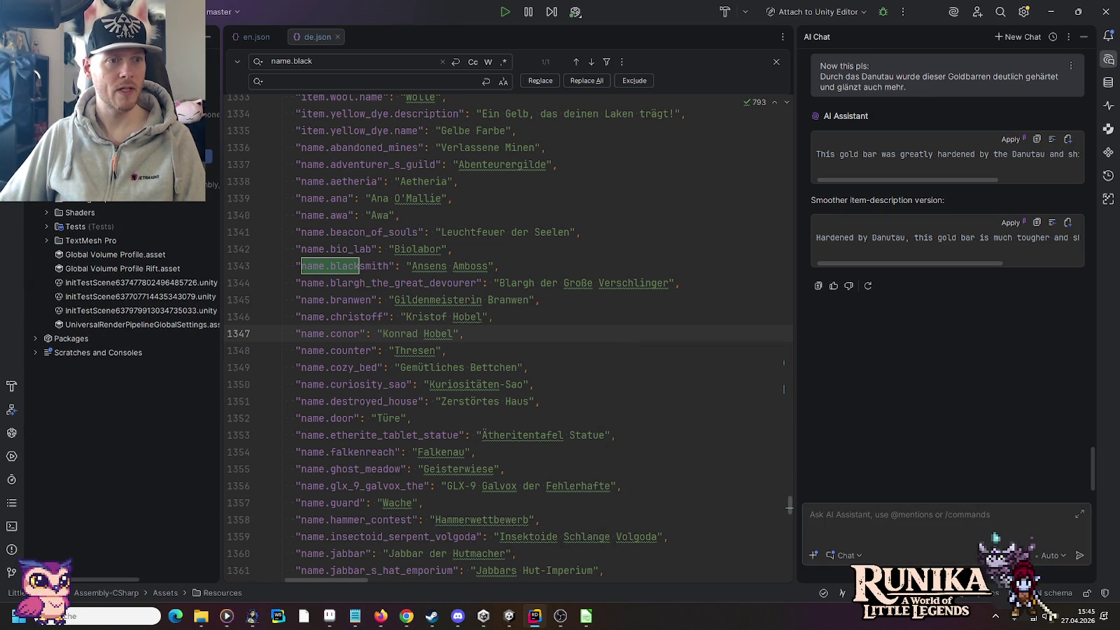
{"action": "right_click", "coordinate": [56, 52]}
{"action": "mouse_move", "coordinate": [231, 126]}
{"action": "left_click", "coordinate": [270, 128]}
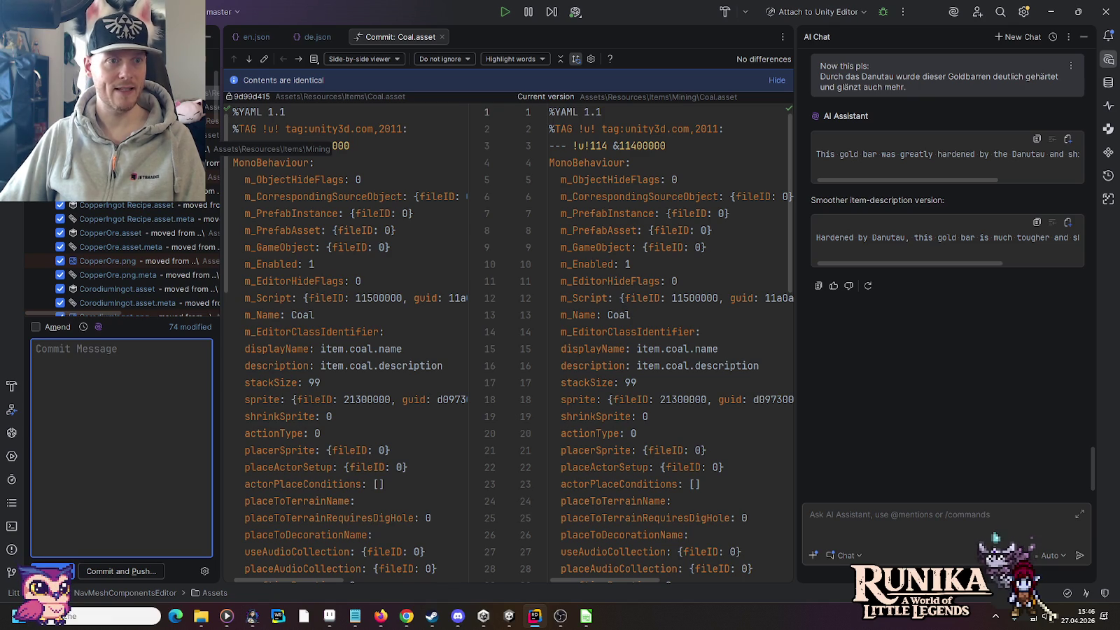
Include the 13 unversioned Danu Sap, DanuumIngot, recipe and Mining files in the commit
{"action": "scroll", "coordinate": [137, 259], "scroll_direction": "down", "scroll_amount": 10}
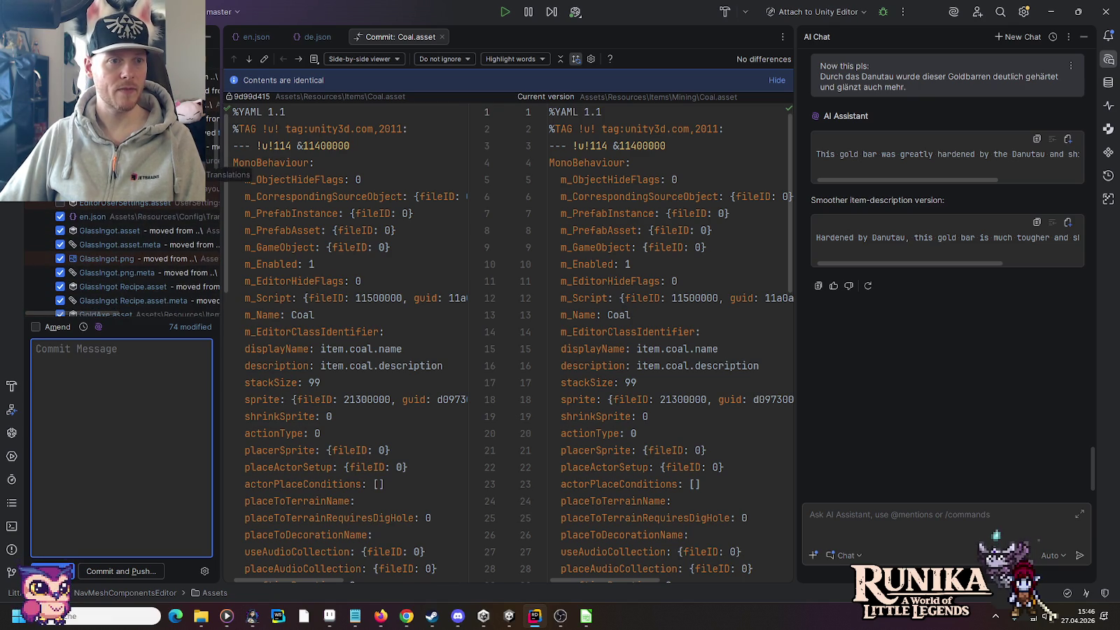
{"action": "scroll", "coordinate": [112, 222], "scroll_direction": "down", "scroll_amount": 5}
{"action": "scroll", "coordinate": [112, 226], "scroll_direction": "down", "scroll_amount": 10}
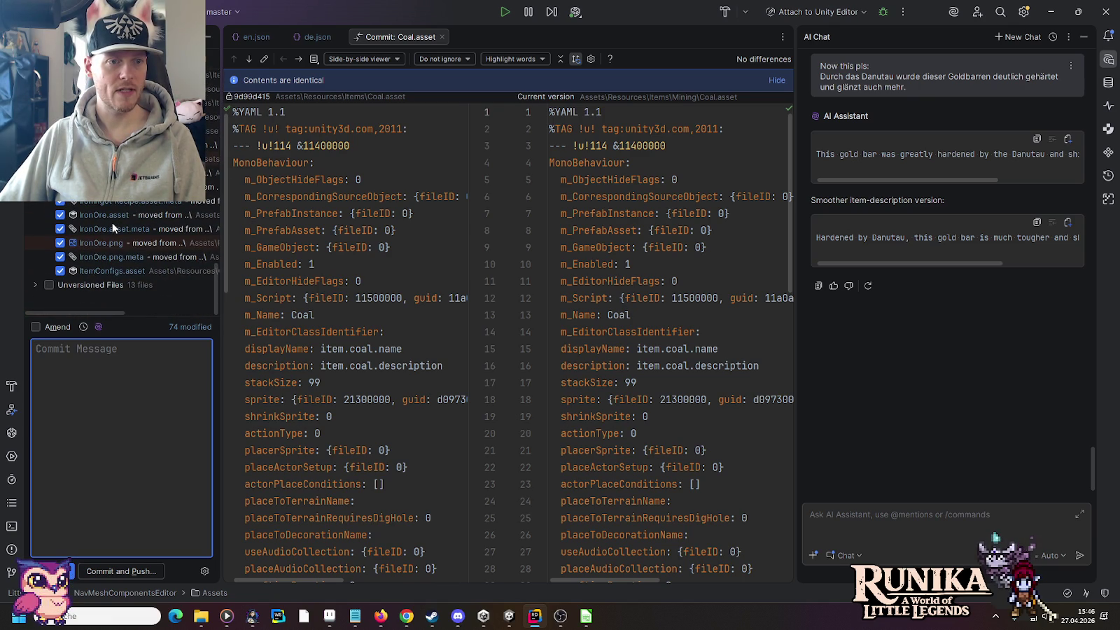
{"action": "left_click", "coordinate": [31, 285]}
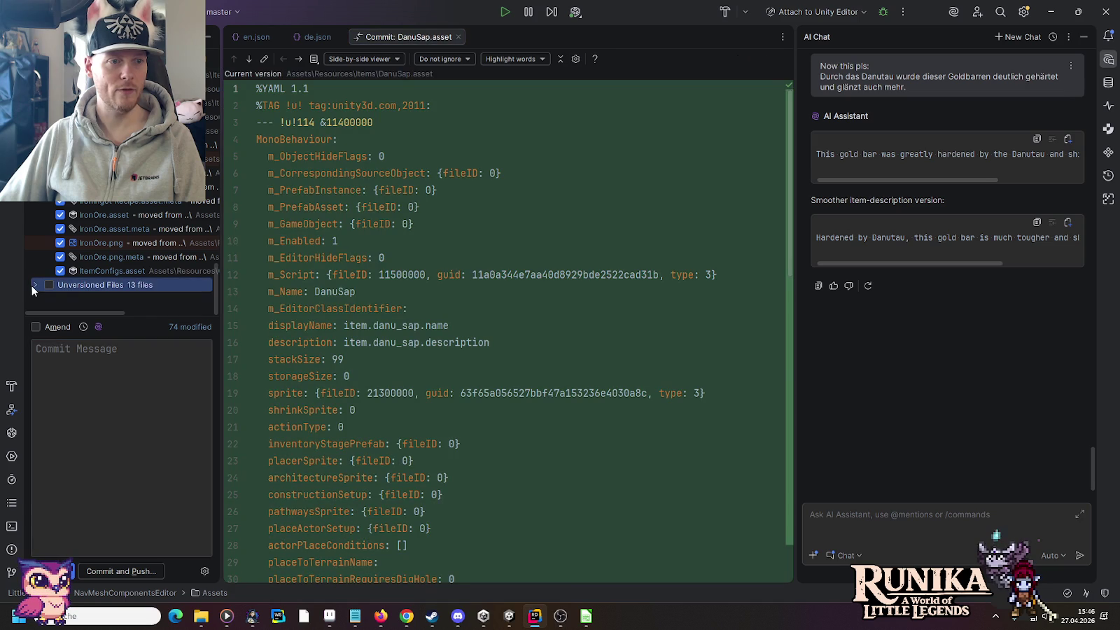
{"action": "left_click", "coordinate": [31, 286]}
{"action": "left_click", "coordinate": [112, 147]}
{"action": "left_click", "coordinate": [61, 161]}
{"action": "left_click", "coordinate": [60, 175]}
{"action": "left_click", "coordinate": [60, 189]}
{"action": "left_click", "coordinate": [60, 203]}
{"action": "left_click", "coordinate": [60, 217]}
{"action": "left_click", "coordinate": [60, 231]}
{"action": "left_click", "coordinate": [60, 245]}
{"action": "left_click", "coordinate": [60, 259]}
{"action": "left_click", "coordinate": [60, 273]}
{"action": "left_click", "coordinate": [61, 287]}
{"action": "left_click", "coordinate": [60, 301]}
Commit and push with message 'Changes gold tools/weapons to Danuum (WIP, armor missing).'
{"action": "left_click", "coordinate": [139, 371]}
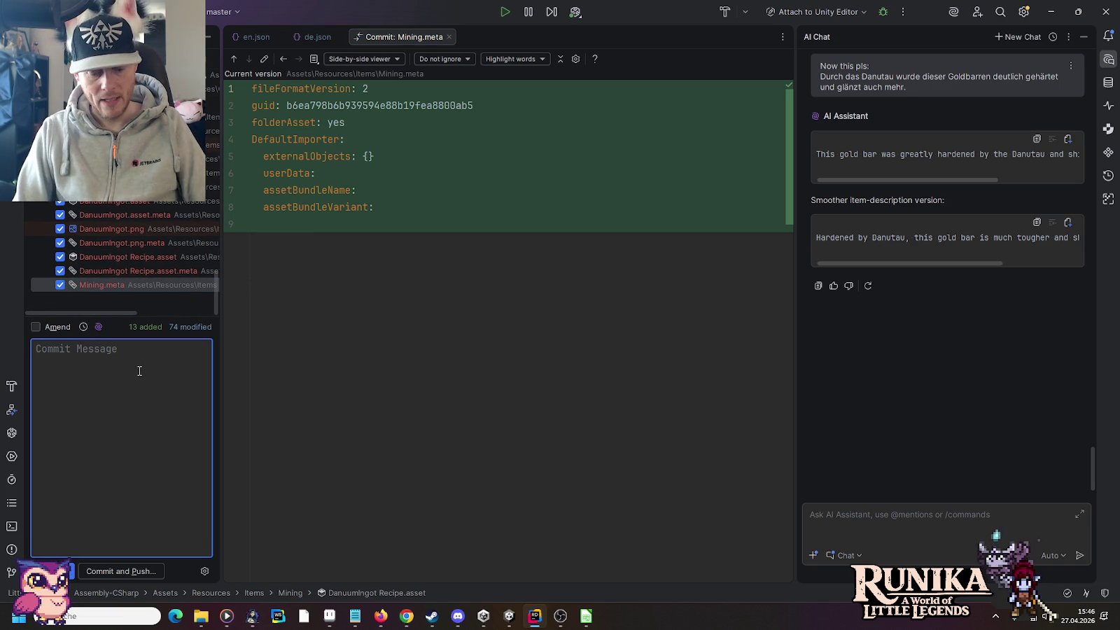
{"action": "type", "text": "Changes gold tools/weapons"}
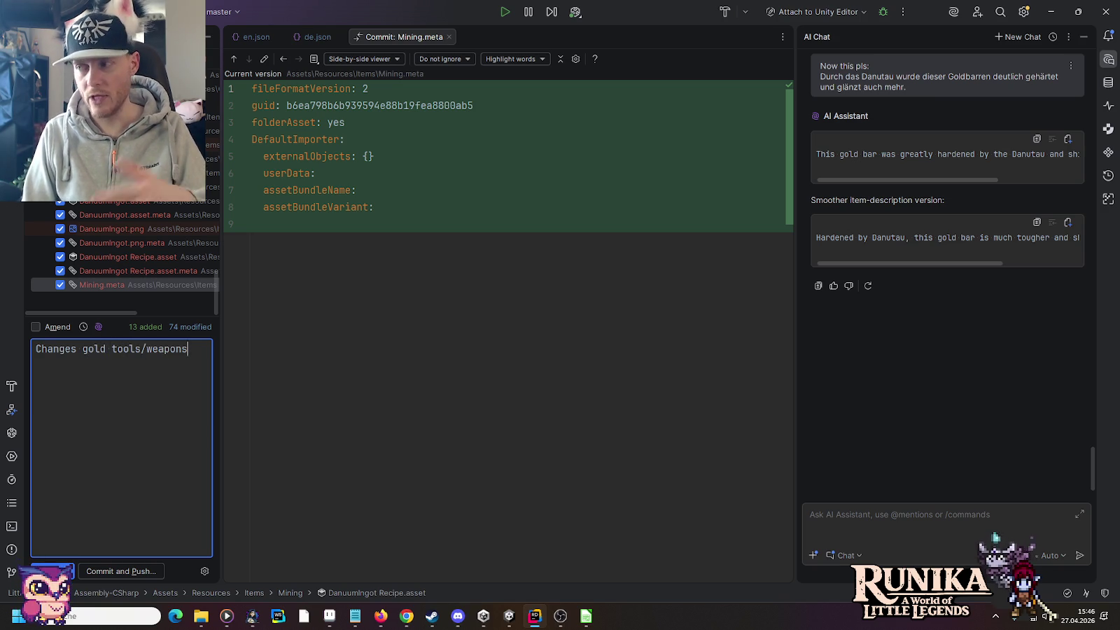
{"action": "type", "text": " to "}
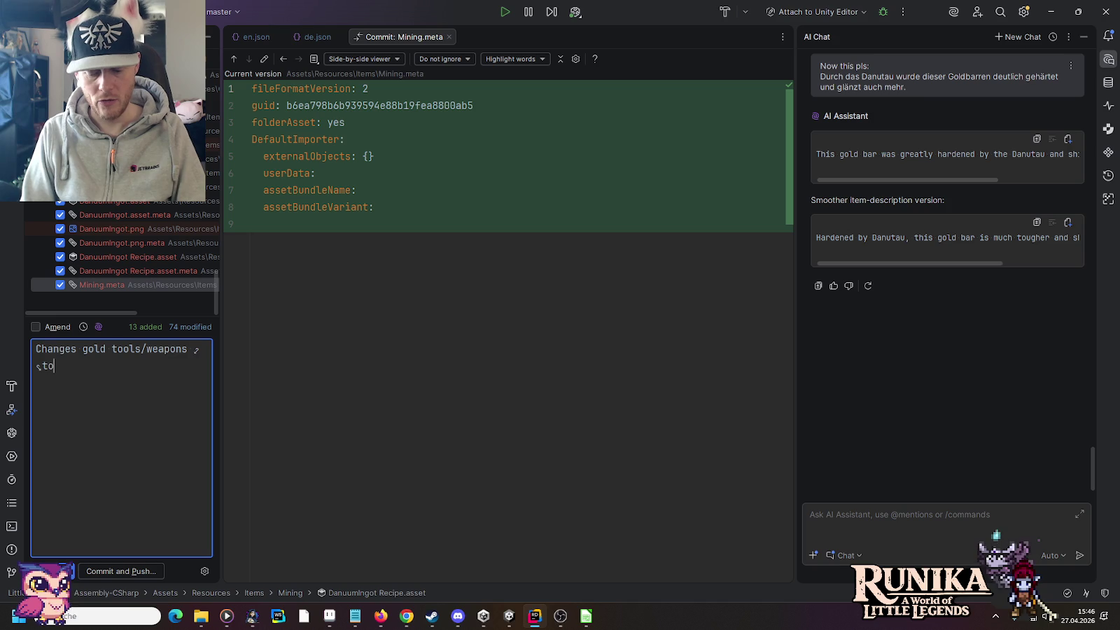
{"action": "type", "text": "Danuum."}
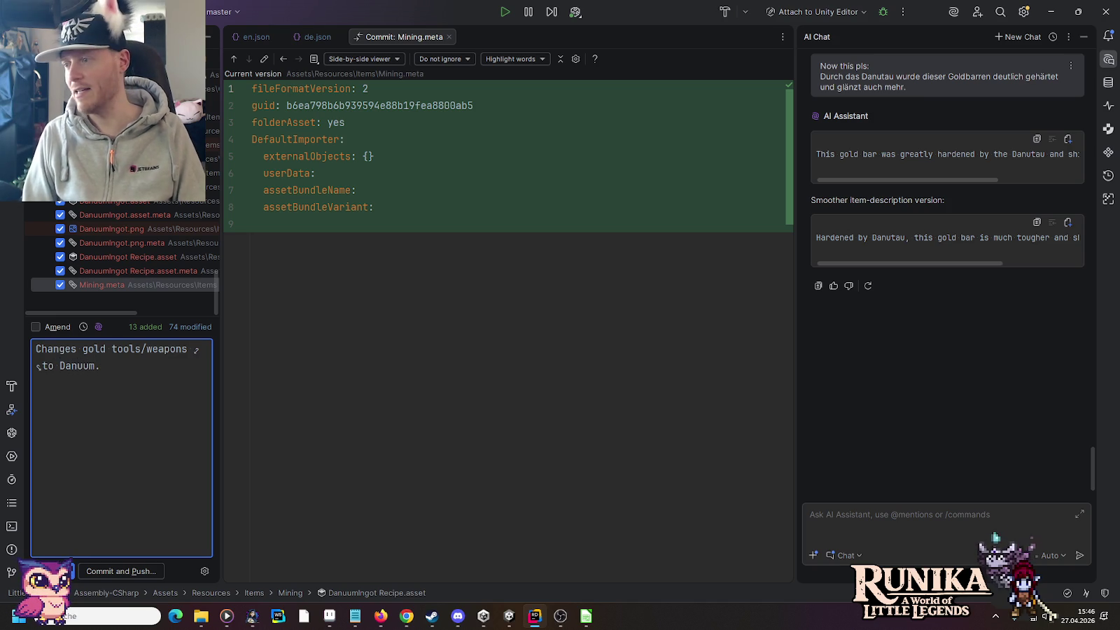
{"action": "key", "text": "Left"}
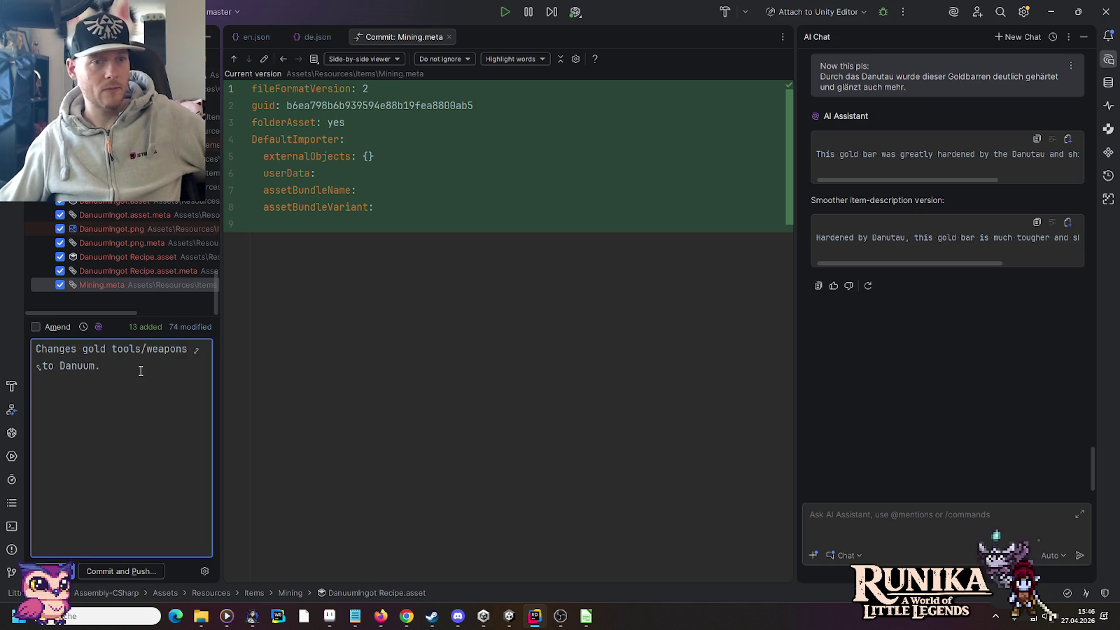
{"action": "type", "text": "(WIP)"}
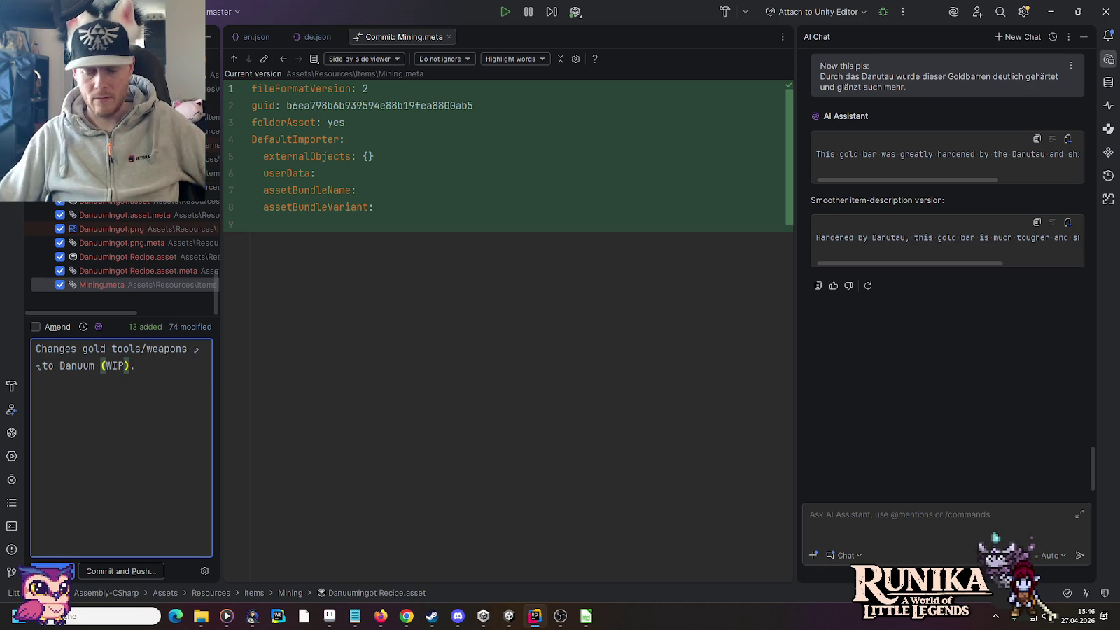
{"action": "key", "text": "Left"}
{"action": "type", "text": ", armor missing"}
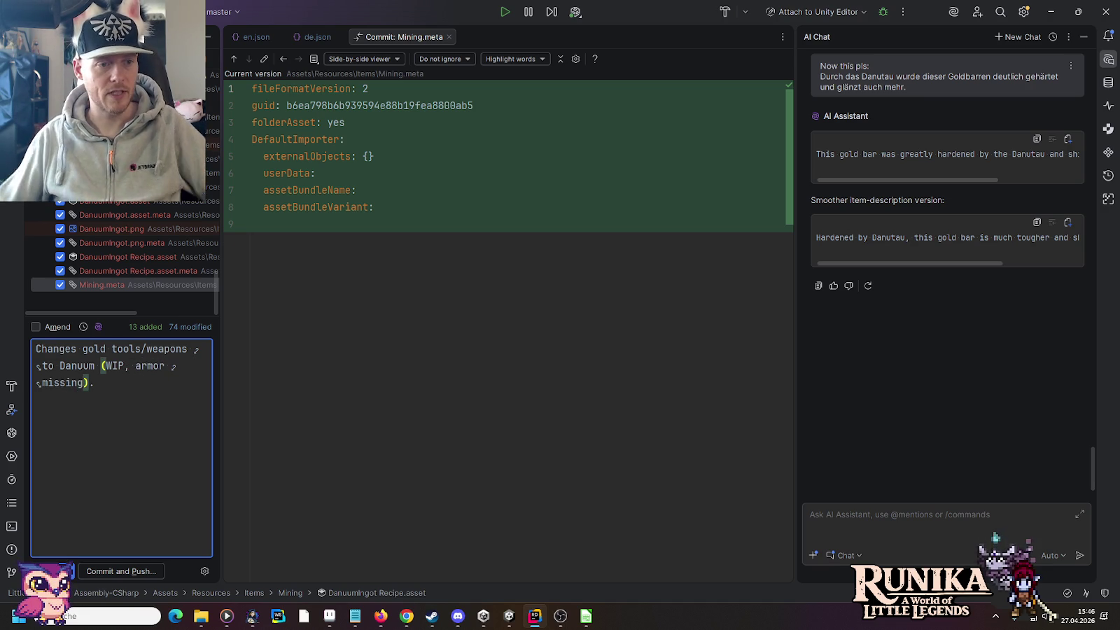
{"action": "left_click", "coordinate": [133, 568]}
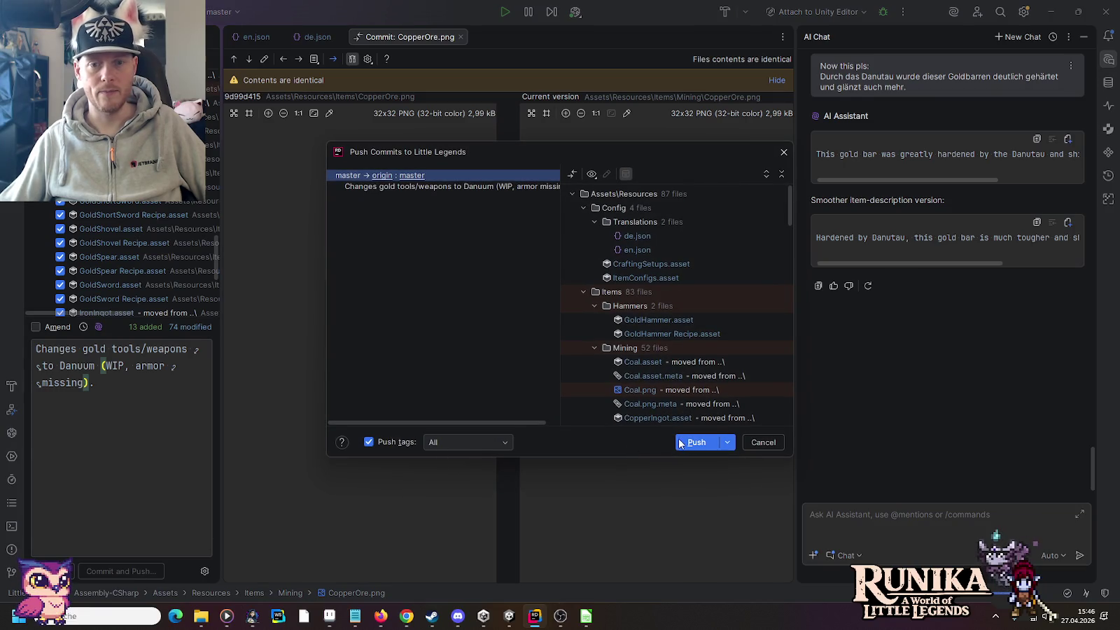
Push the Danuum commit to origin/master and hide the AI chat side panel
{"action": "left_click", "coordinate": [689, 440]}
{"action": "left_click", "coordinate": [1108, 60]}
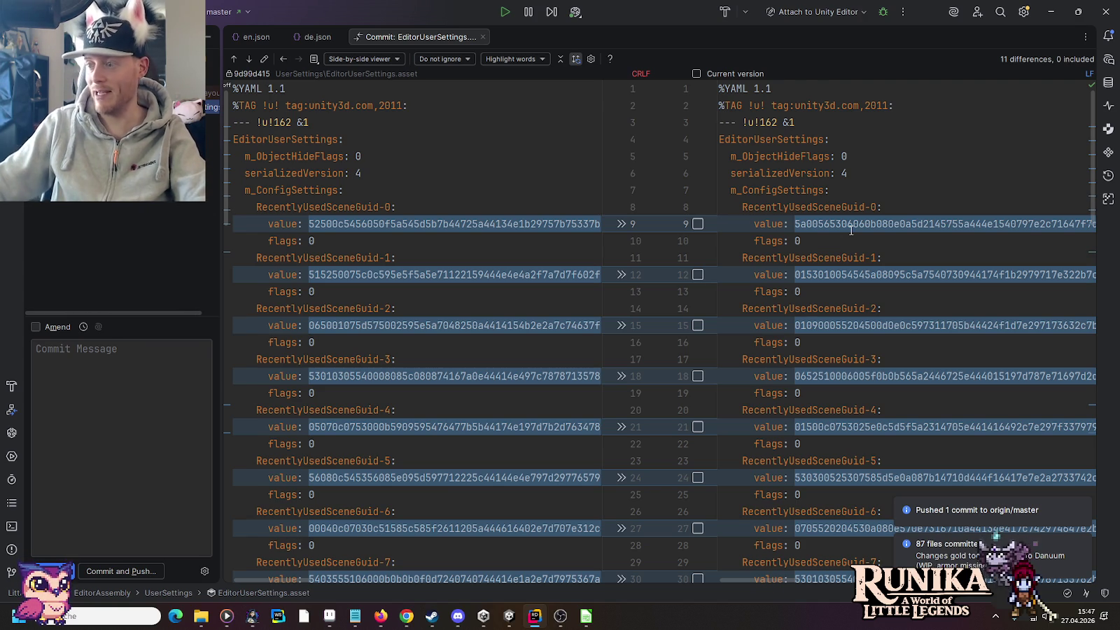
{"action": "key", "text": "alt+Tab"}
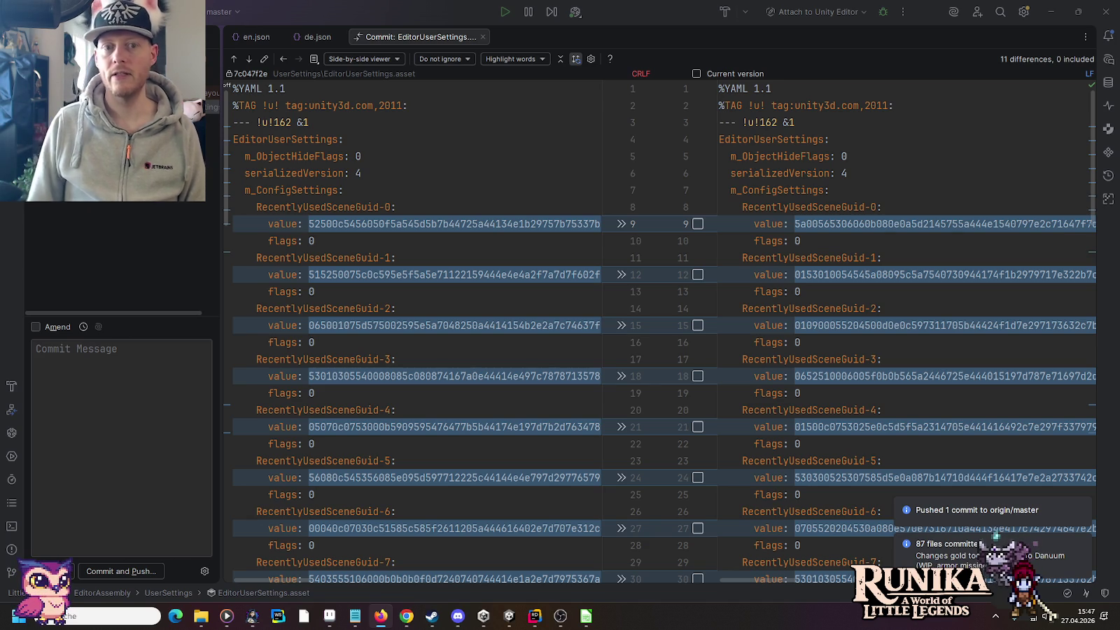
{"action": "left_click", "coordinate": [329, 614]}
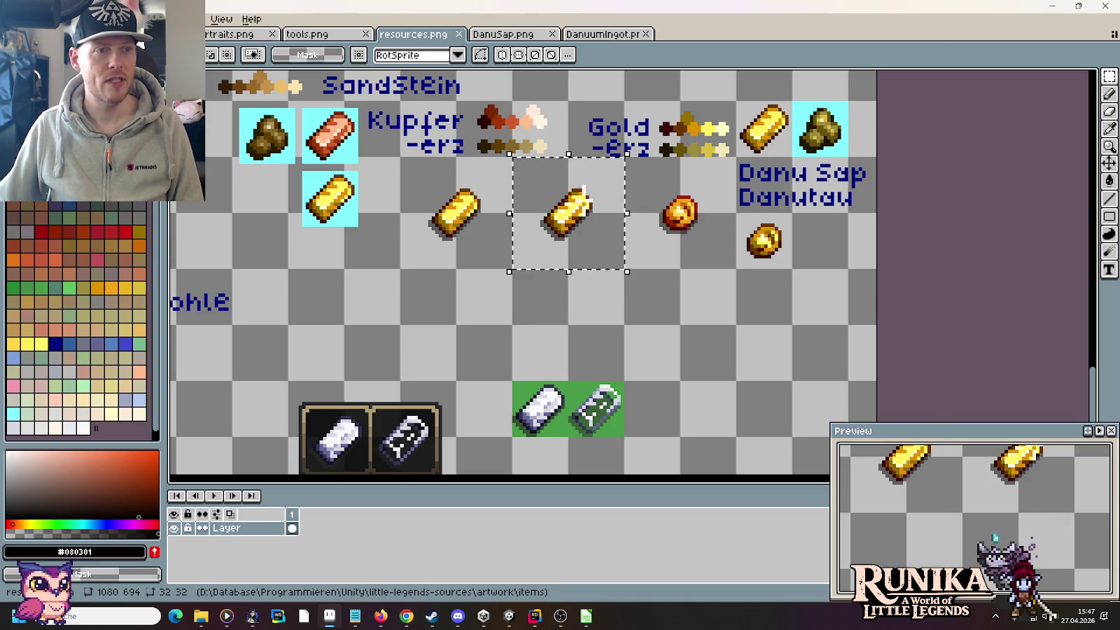
Open clothing.png from the artwork > characters folder of little-legends-sources
{"action": "key", "text": "ctrl+o"}
{"action": "left_click", "coordinate": [552, 146]}
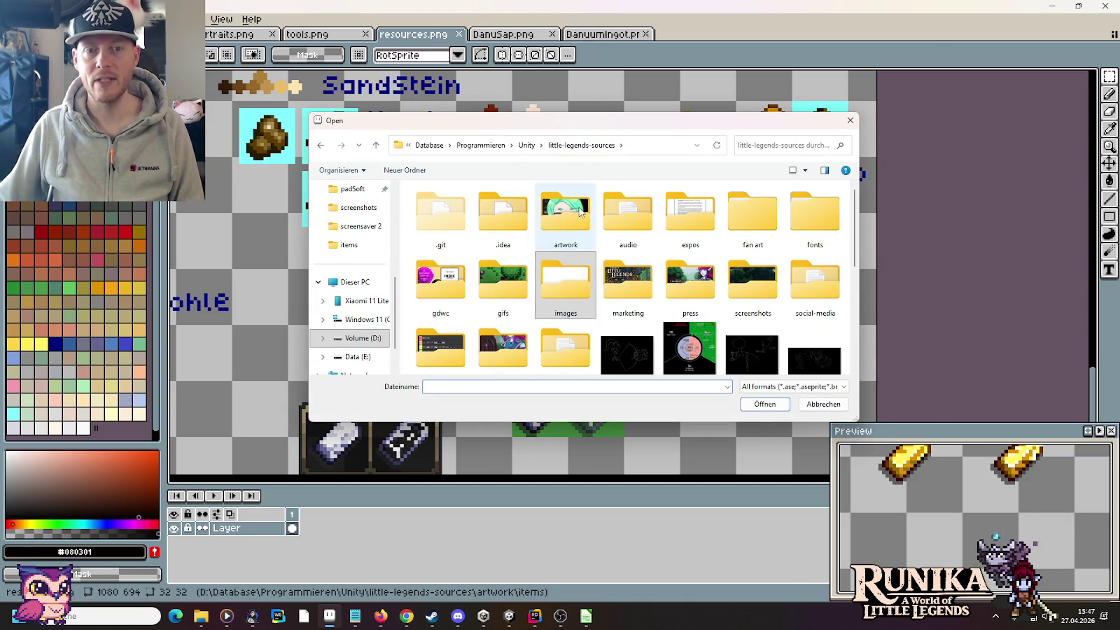
{"action": "double_click", "coordinate": [565, 214]}
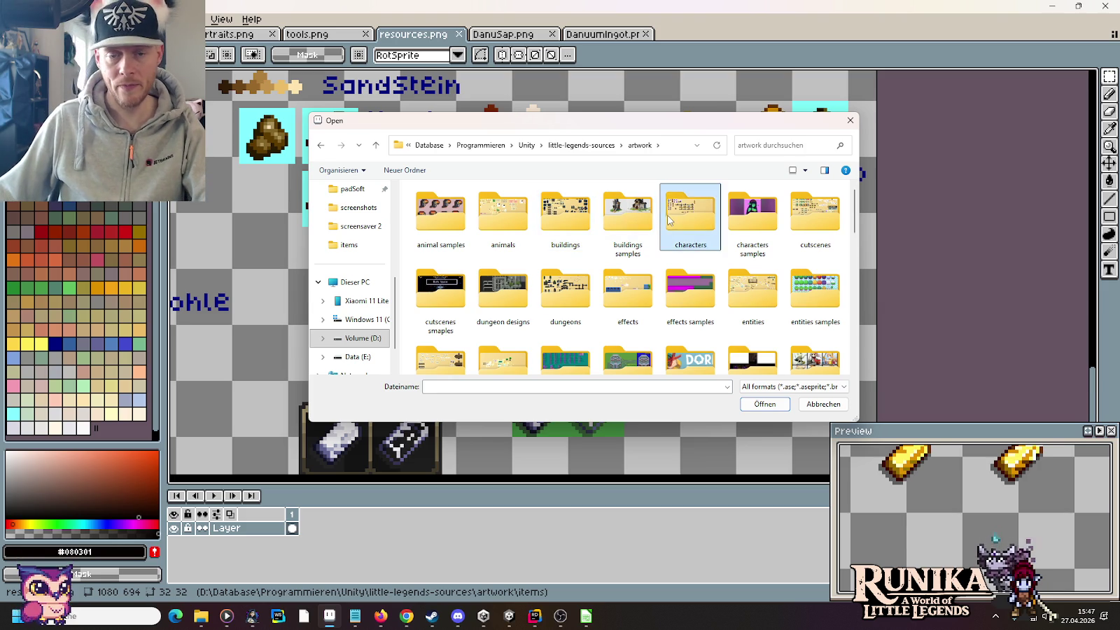
{"action": "double_click", "coordinate": [690, 213]}
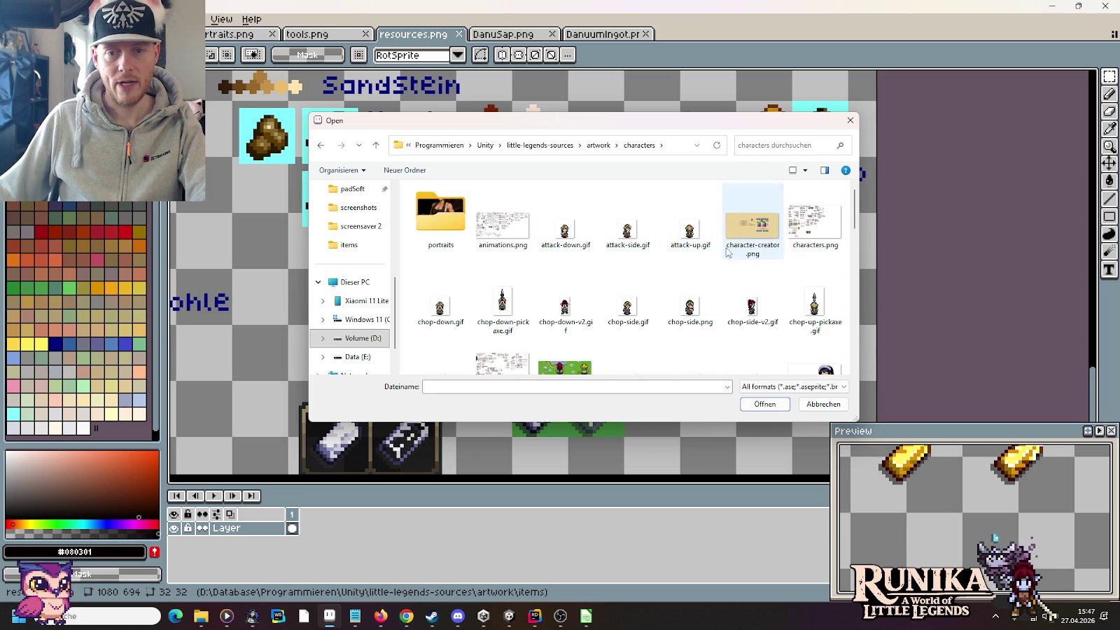
{"action": "scroll", "coordinate": [531, 294], "scroll_direction": "down", "scroll_amount": 1}
{"action": "double_click", "coordinate": [503, 330]}
Pan the clothing.png canvas over to the Plated Jack armour sprites
{"action": "scroll", "coordinate": [519, 369], "scroll_direction": "down", "scroll_amount": 3}
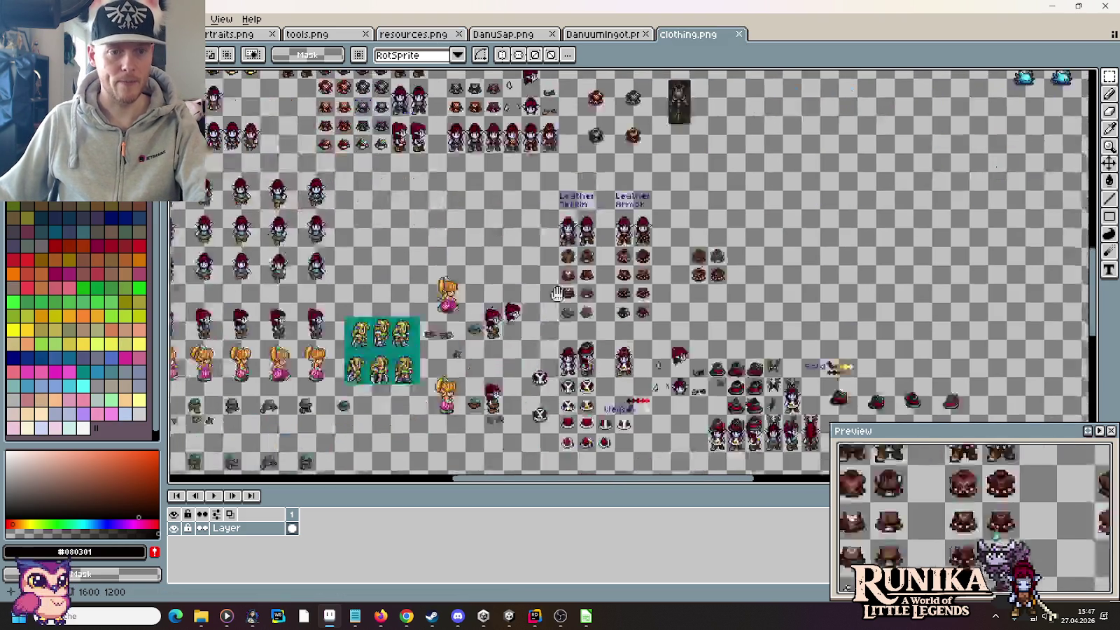
{"action": "scroll", "coordinate": [454, 218], "scroll_direction": "up", "scroll_amount": 5}
{"action": "scroll", "coordinate": [461, 214], "scroll_direction": "up", "scroll_amount": 2}
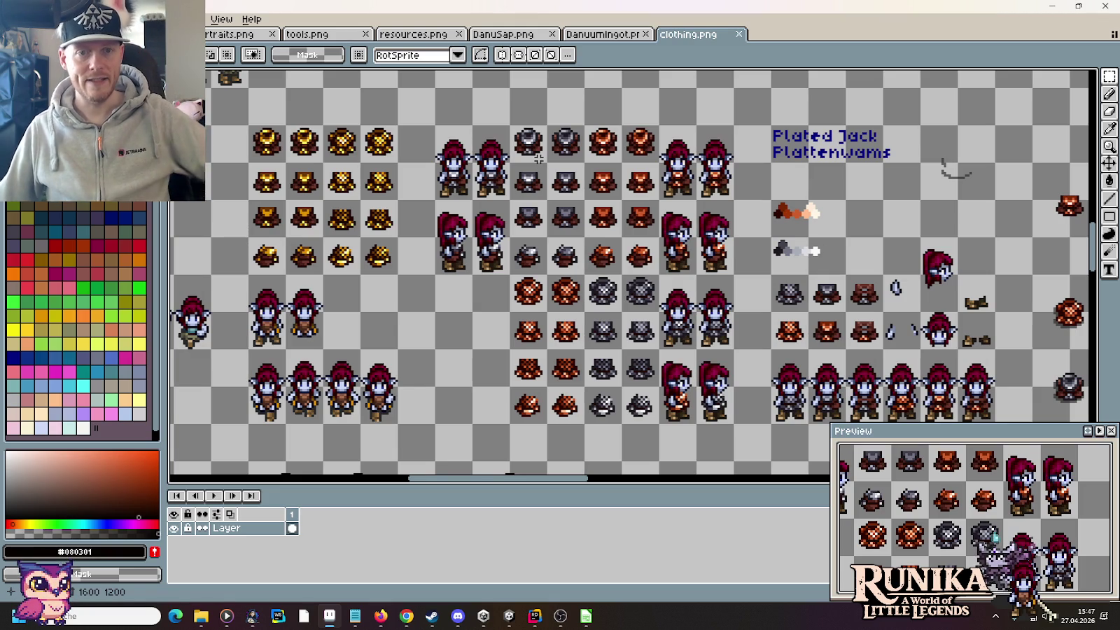
{"action": "scroll", "coordinate": [533, 166], "scroll_direction": "left", "scroll_amount": 5}
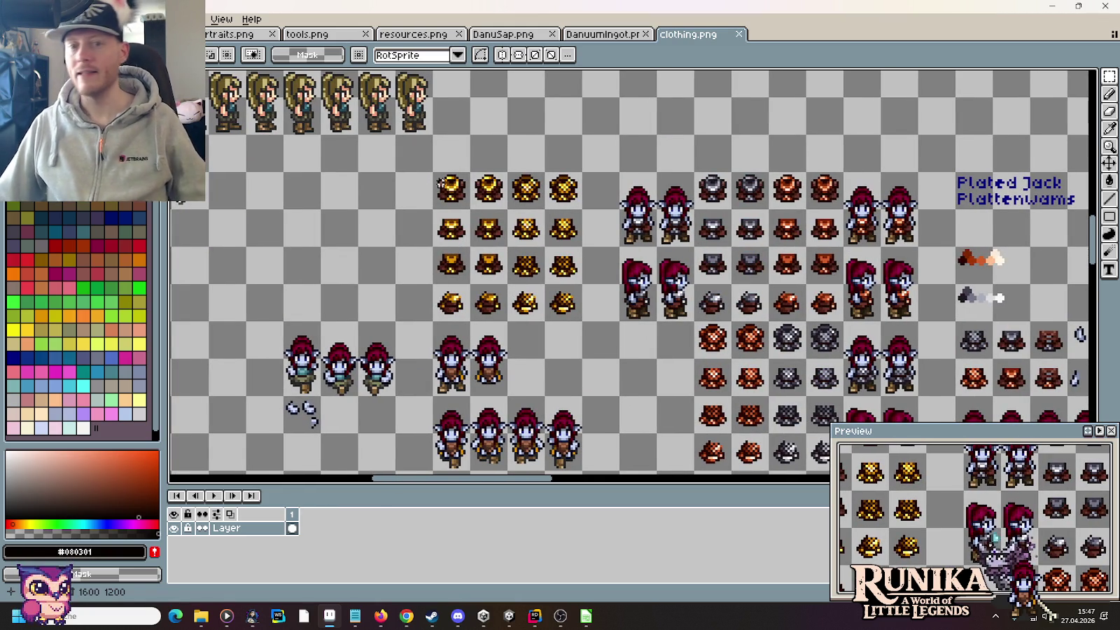
{"action": "left_click_drag", "start_coordinate": [713, 304], "coordinate": [501, 240]}
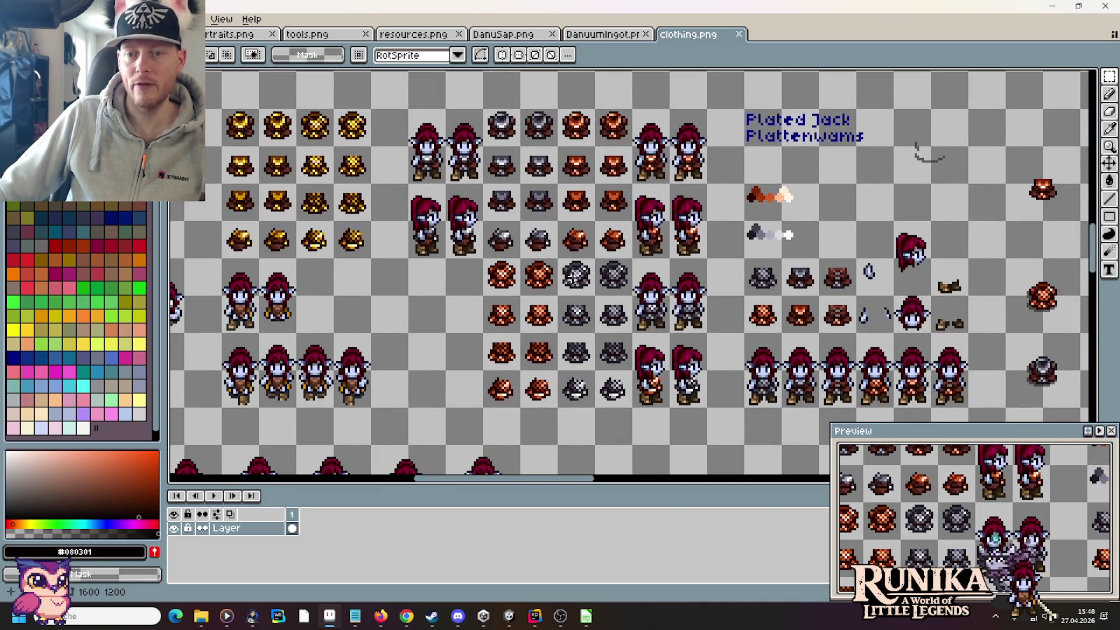